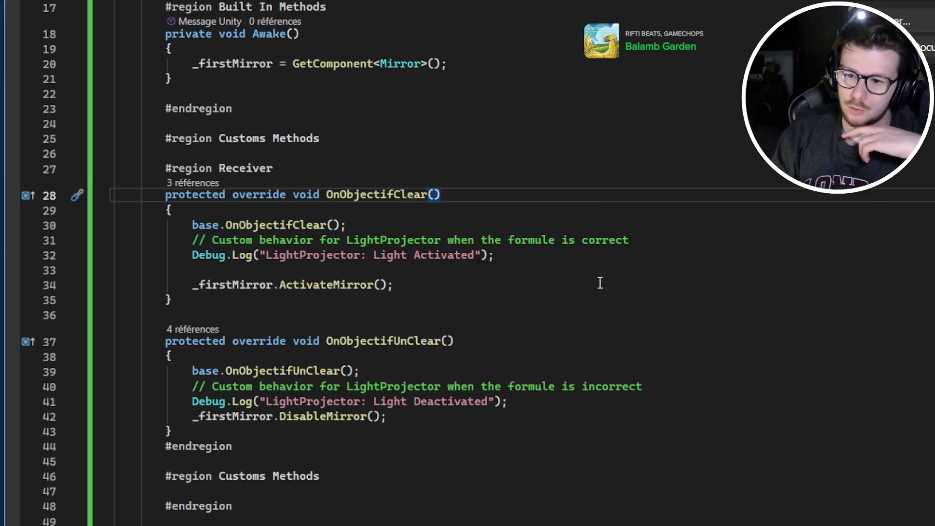
Step: Add a trial Vector3.Reflect line after the ActivateMirror call, then delete it again
{"action": "left_click", "coordinate": [600, 284]}
{"action": "key", "text": "Return"}
{"action": "key", "text": "Return"}
{"action": "type", "text": "Vec"}
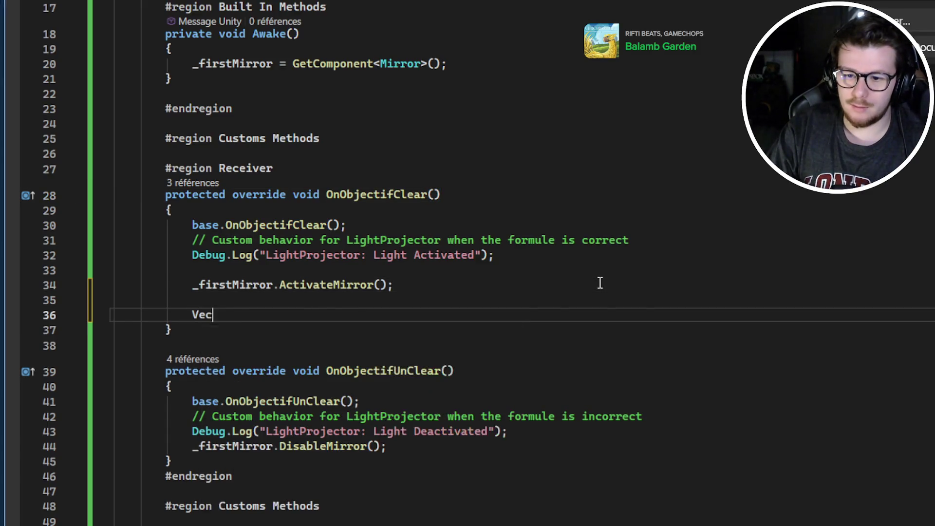
{"action": "type", "text": "tor3.Re"}
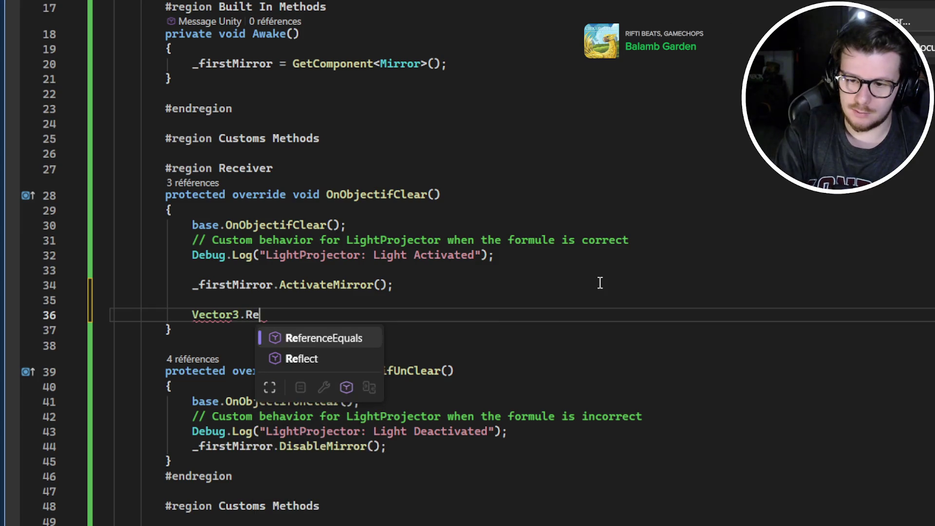
{"action": "key", "text": "Escape"}
{"action": "type", "text": "flect"}
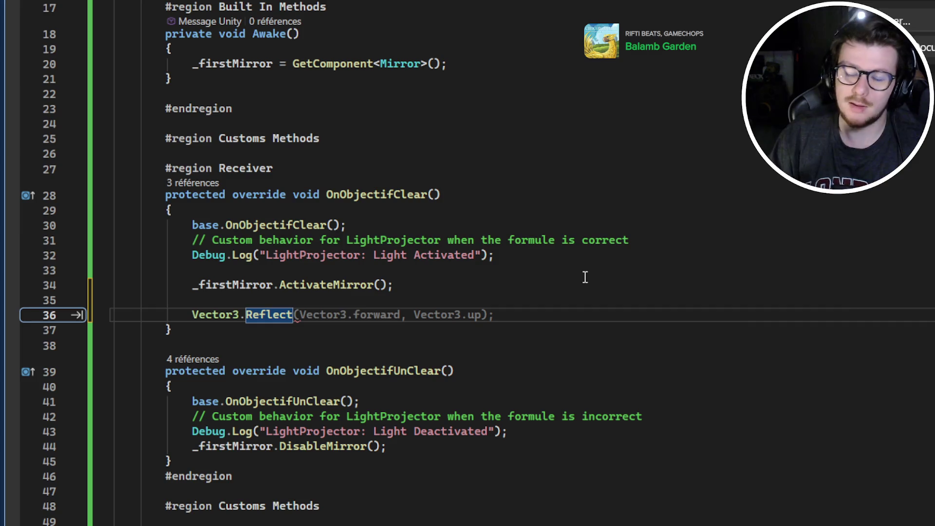
{"action": "left_click", "coordinate": [515, 300], "text": "shift"}
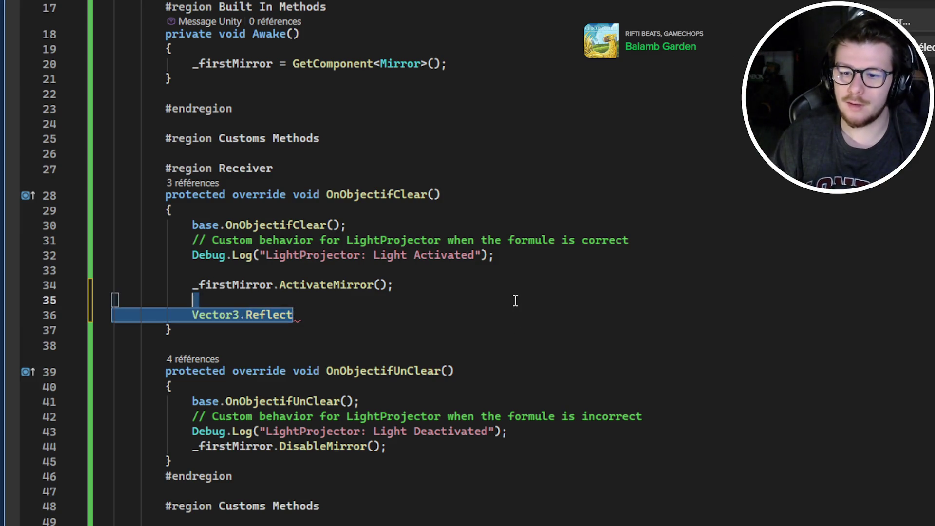
{"action": "key", "text": "BackSpace"}
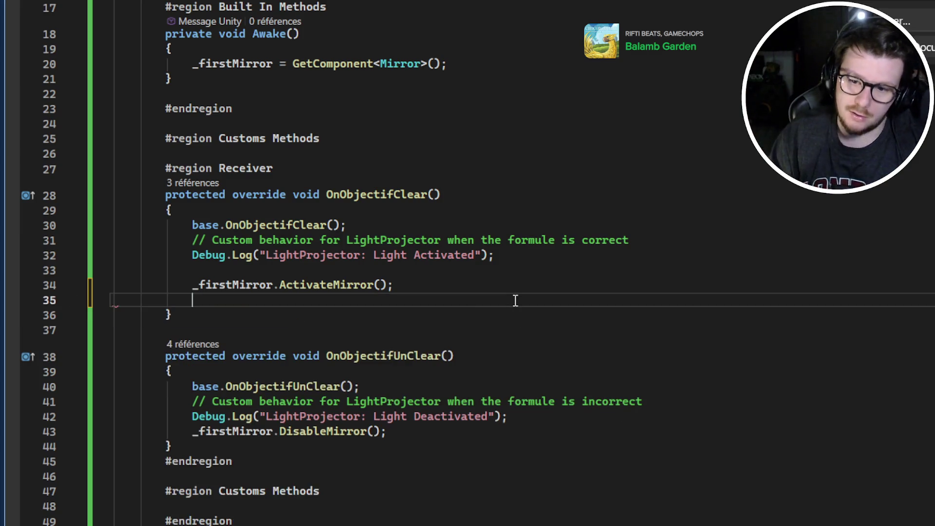
{"action": "key", "text": "Return"}
{"action": "key", "text": "BackSpace"}
{"action": "key", "text": "BackSpace"}
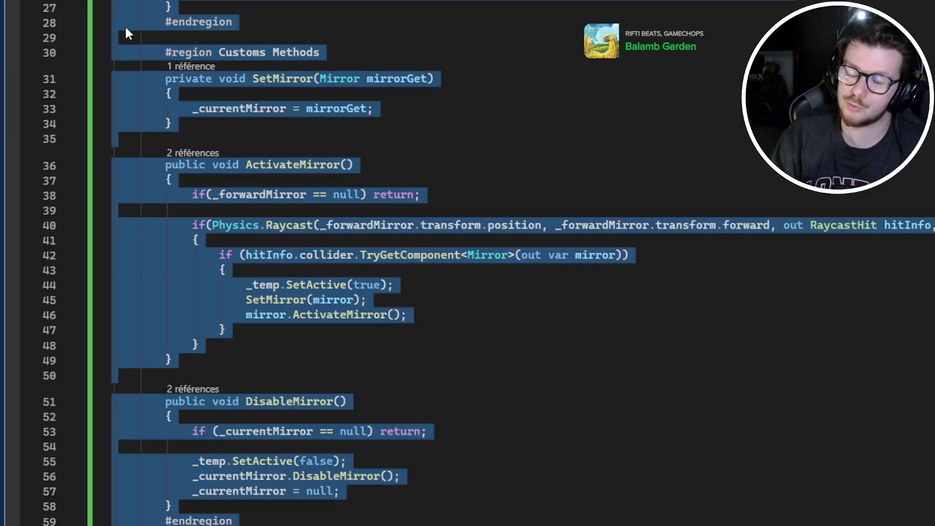
Step: Replace everything from ActivateMirror to the end of the Mirror script with the new ray-bouncing code
{"action": "left_click", "coordinate": [369, 54]}
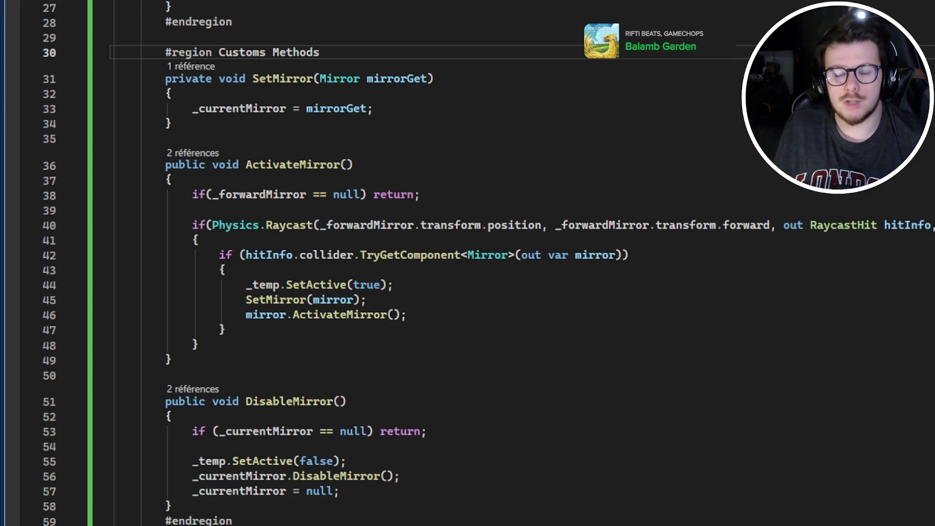
{"action": "left_click", "coordinate": [259, 180]}
{"action": "key", "text": "ctrl+shift+End"}
{"action": "key", "text": "ctrl+v"}
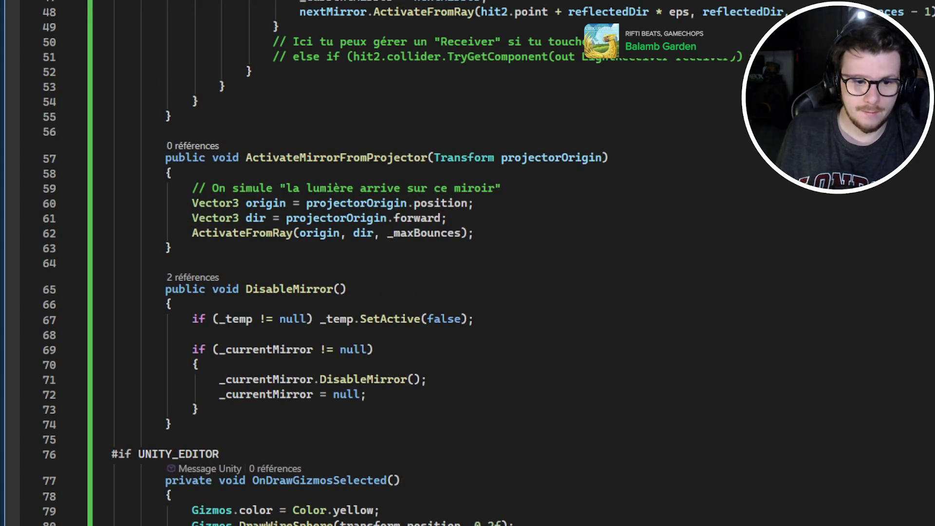
Step: Overwrite LightProjector.cs with the new code using a serialized _rayOrigin and an Awake fallback
{"action": "key", "text": "ctrl+Tab"}
{"action": "key", "text": "ctrl+a"}
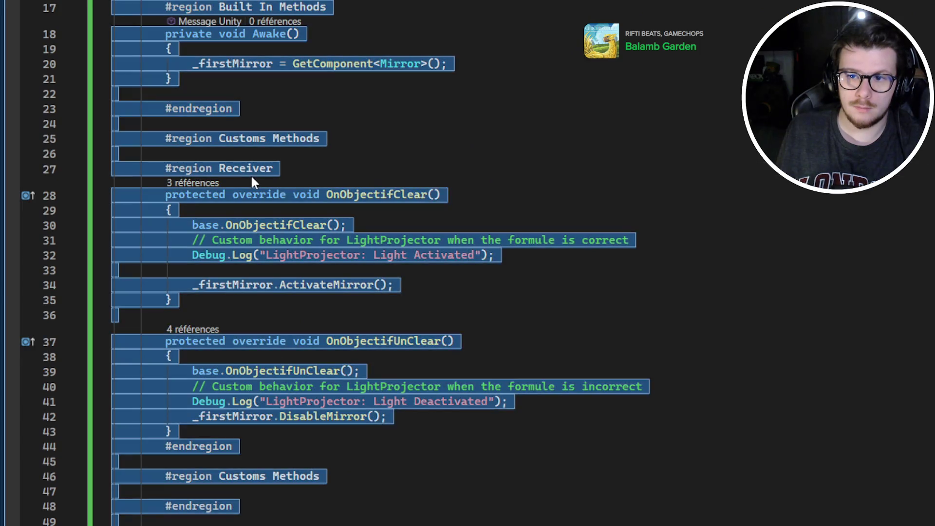
{"action": "key", "text": "ctrl+v"}
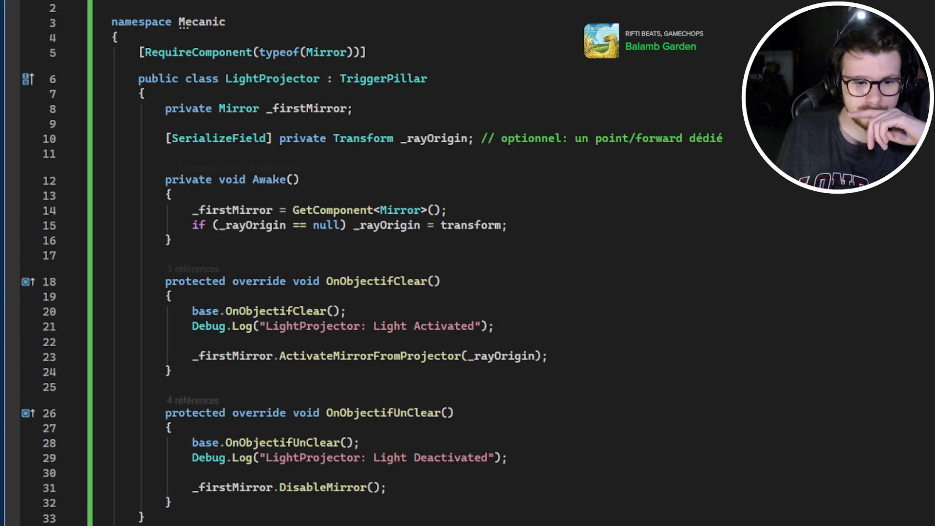
{"action": "left_click", "coordinate": [517, 225]}
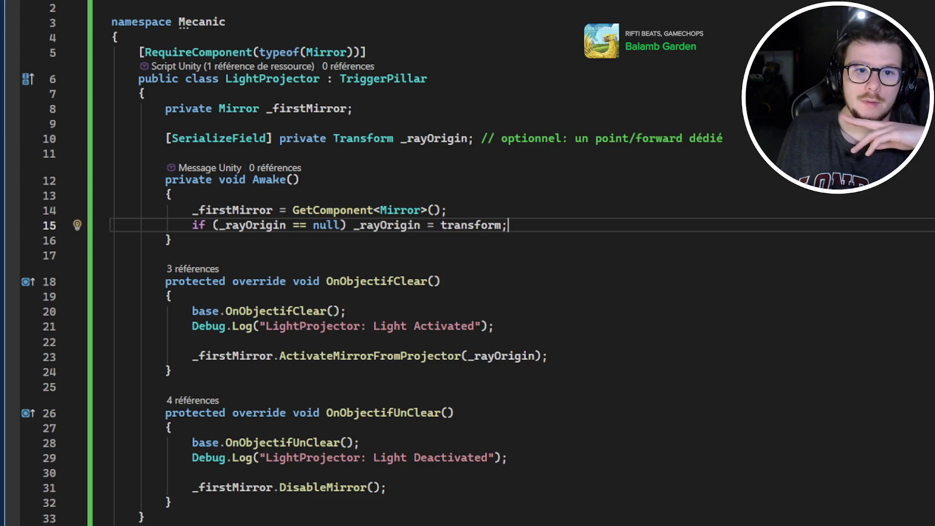
{"action": "left_click", "coordinate": [528, 197]}
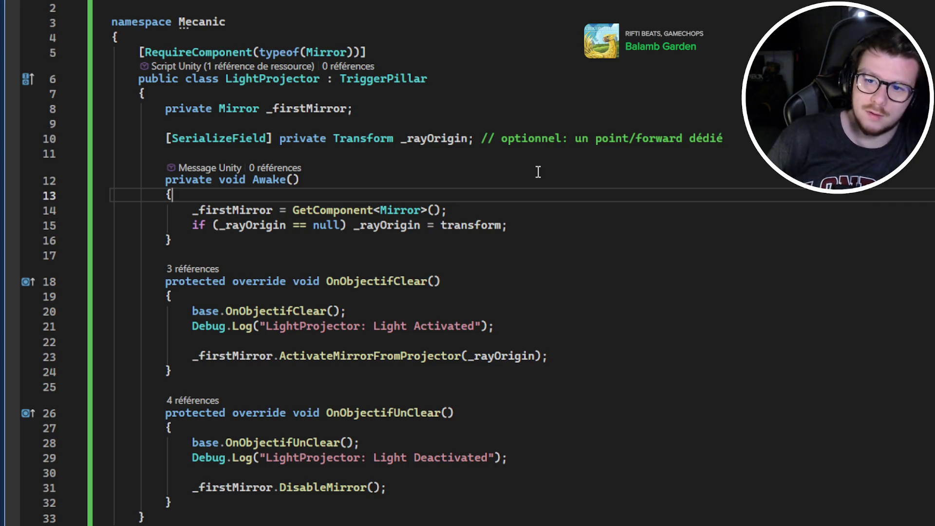
{"action": "left_click", "coordinate": [433, 98]}
Step: Wrap the LightProjector fields in a #region Variable closed by #endregion
{"action": "key", "text": "Return"}
{"action": "type", "text": "#"}
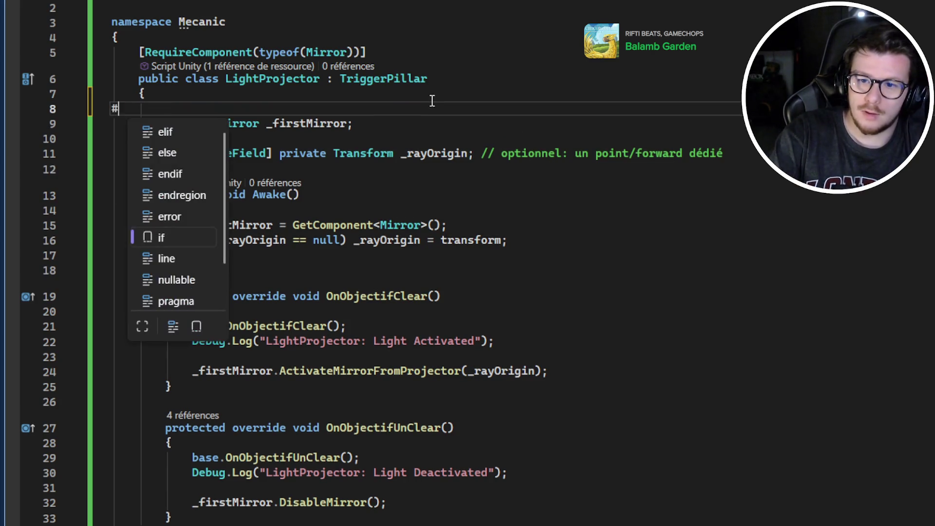
{"action": "type", "text": "region Variable"}
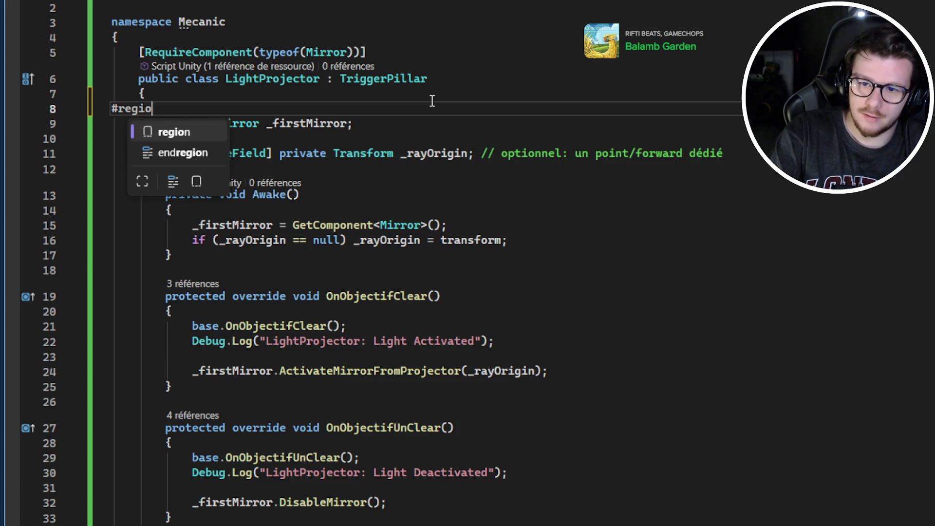
{"action": "key", "text": "Return"}
{"action": "key", "text": "BackSpace"}
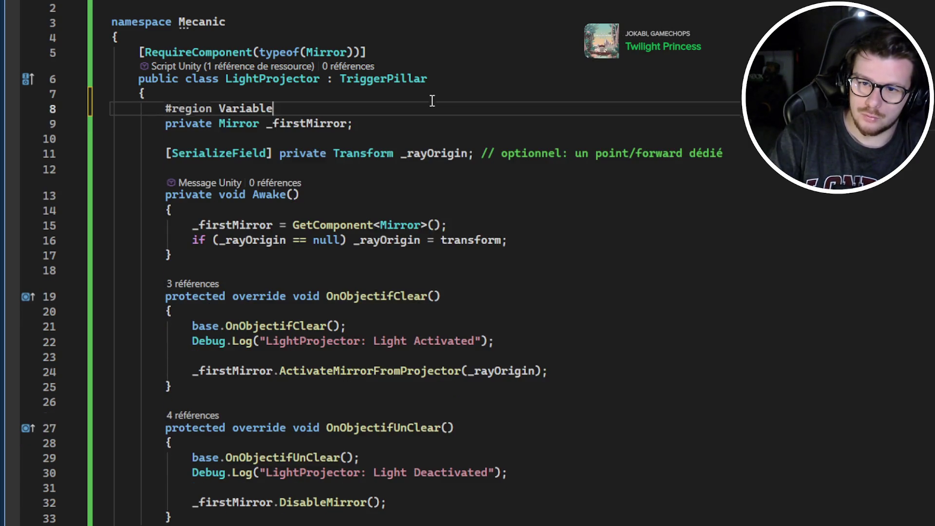
{"action": "key", "text": "Down"}
{"action": "key", "text": "Down"}
{"action": "key", "text": "Down"}
{"action": "type", "text": "#end"}
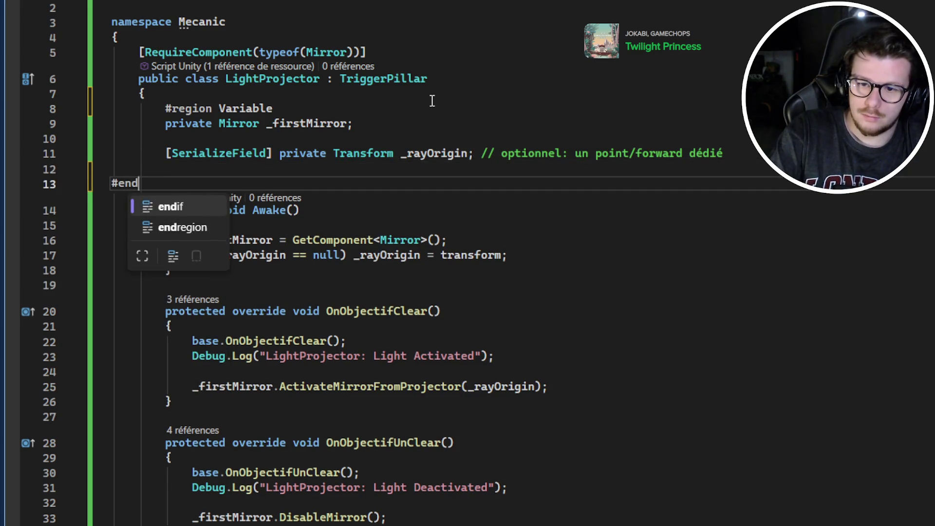
{"action": "type", "text": "regi"}
{"action": "key", "text": "Tab"}
Step: Enclose the Awake method in a 'built In Methods' region
{"action": "key", "text": "Return"}
{"action": "key", "text": "Return"}
{"action": "type", "text": "#regio"}
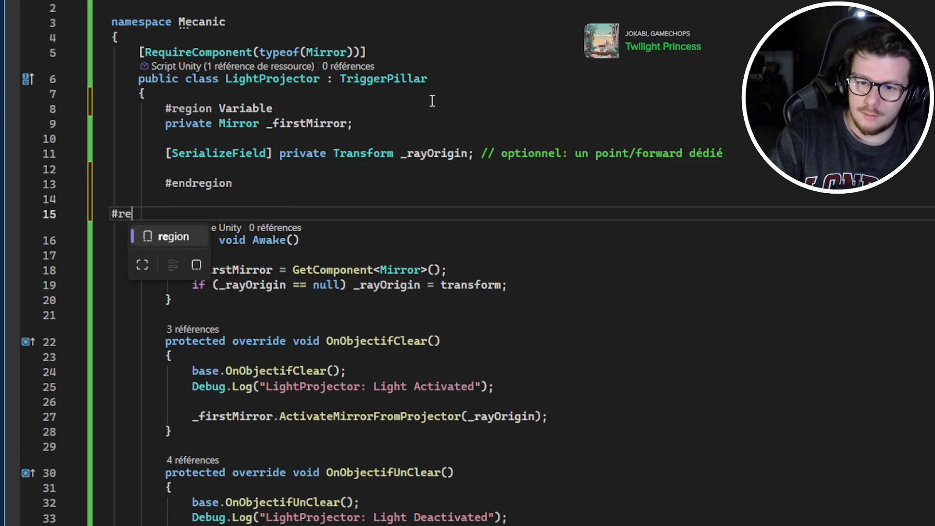
{"action": "key", "text": "Tab"}
{"action": "type", "text": "built In Methods"}
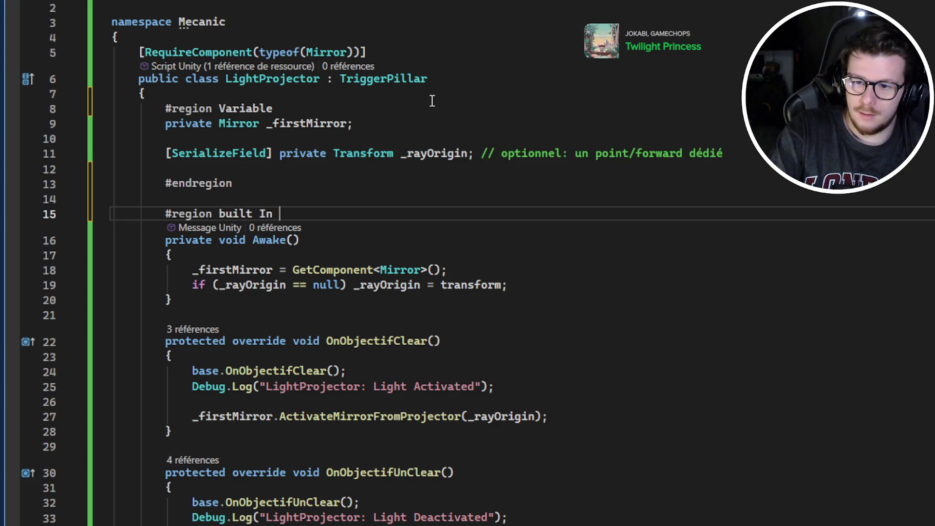
{"action": "key", "text": "Down"}
{"action": "key", "text": "Down"}
{"action": "key", "text": "Down"}
{"action": "key", "text": "Down"}
{"action": "key", "text": "Return"}
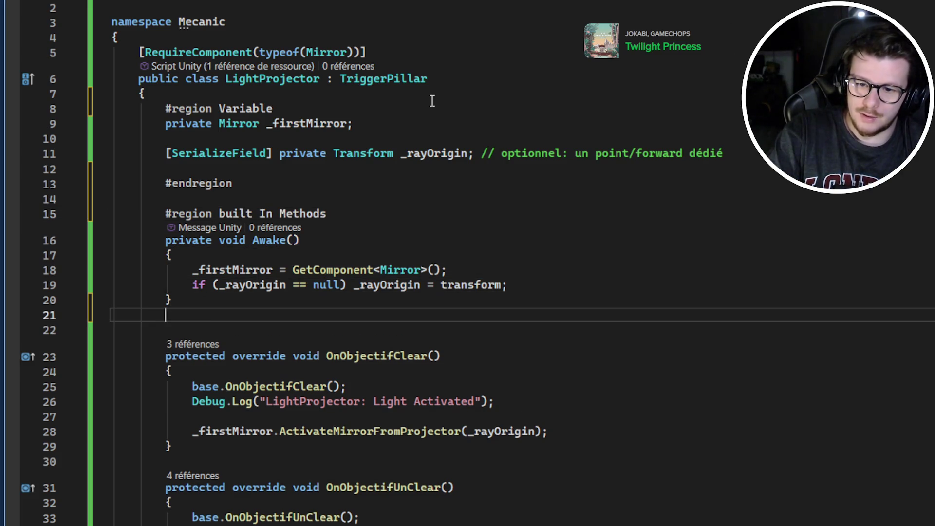
{"action": "type", "text": "#end"}
{"action": "key", "text": "Tab"}
Step: Enclose the clear handlers in a 'Customs Methods' region ending after the last handler
{"action": "key", "text": "Return"}
{"action": "key", "text": "Return"}
{"action": "type", "text": "#regio"}
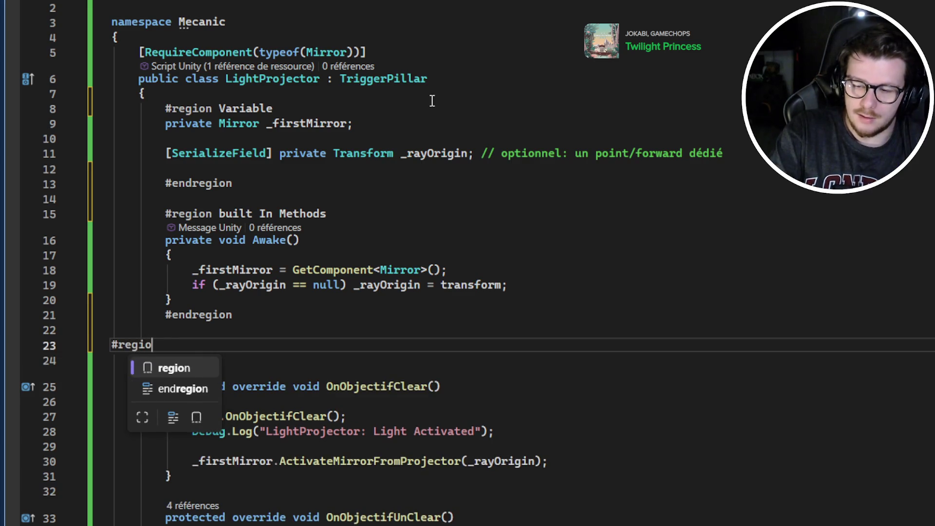
{"action": "key", "text": "Tab"}
{"action": "type", "text": "Customs Methods"}
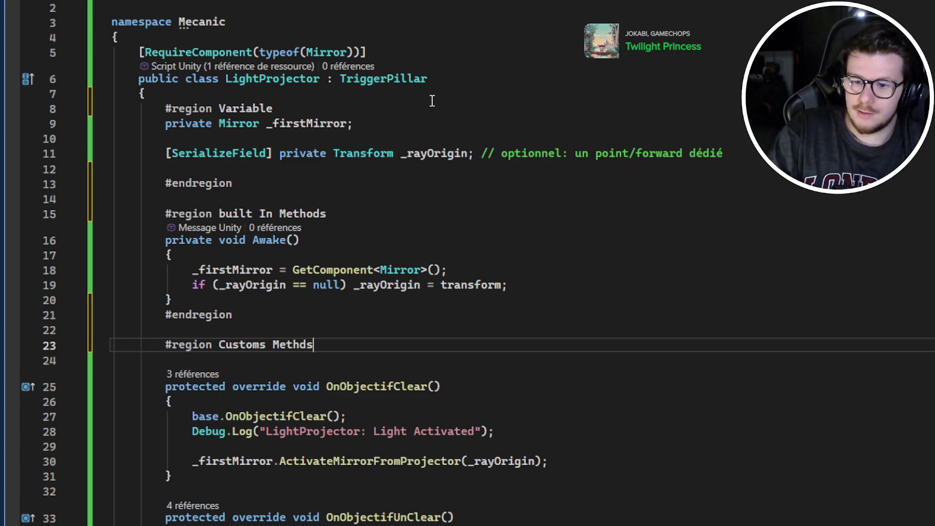
{"action": "key", "text": "BackSpace"}
{"action": "key", "text": "BackSpace"}
{"action": "type", "text": "ods"}
{"action": "scroll", "coordinate": [411, 108], "scroll_direction": "down", "scroll_amount": 5}
{"action": "left_click", "coordinate": [267, 378]}
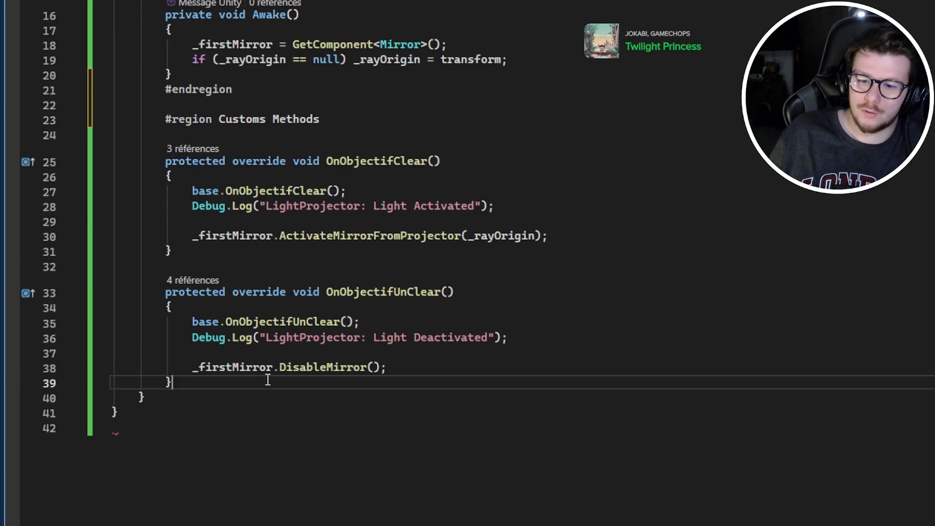
{"action": "key", "text": "Return"}
{"action": "key", "text": "Return"}
{"action": "type", "text": "#€nd"}
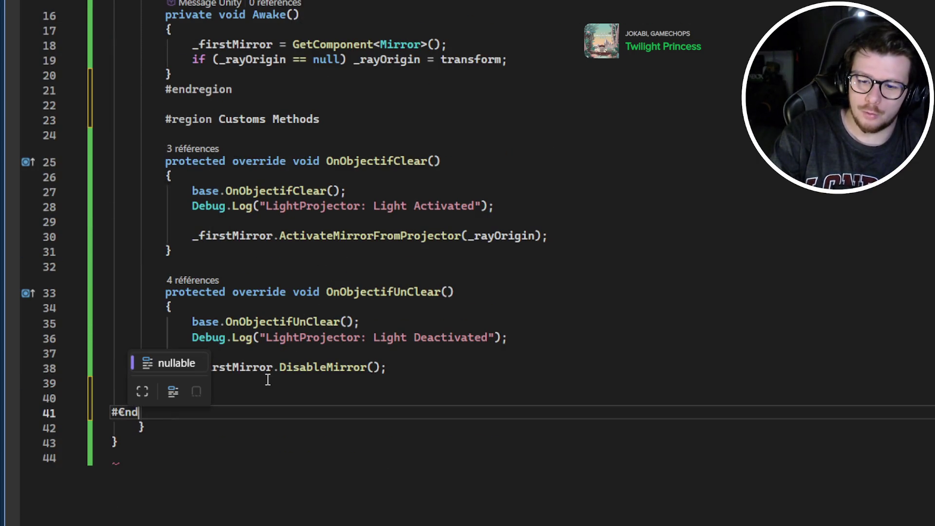
{"action": "key", "text": "BackSpace"}
{"action": "key", "text": "BackSpace"}
{"action": "key", "text": "BackSpace"}
{"action": "type", "text": "end"}
{"action": "key", "text": "Tab"}
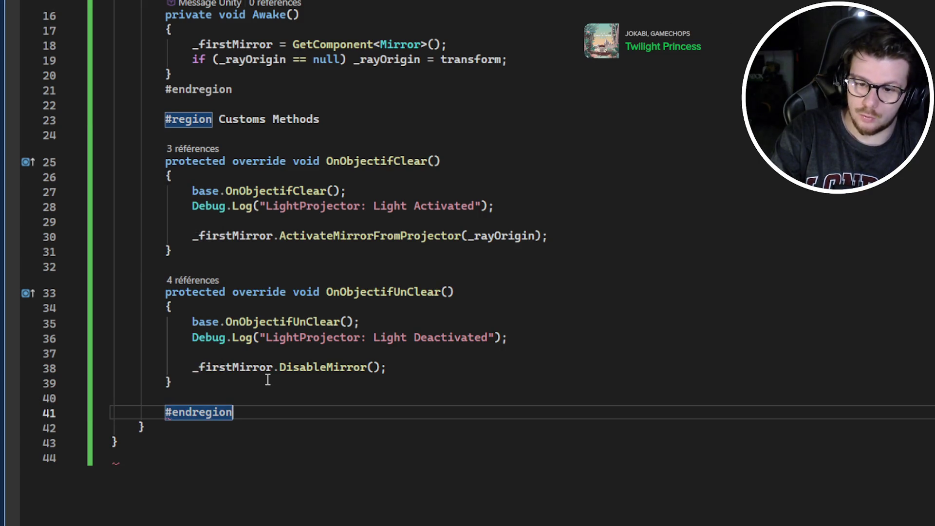
{"action": "scroll", "coordinate": [268, 380], "scroll_direction": "up", "scroll_amount": 2}
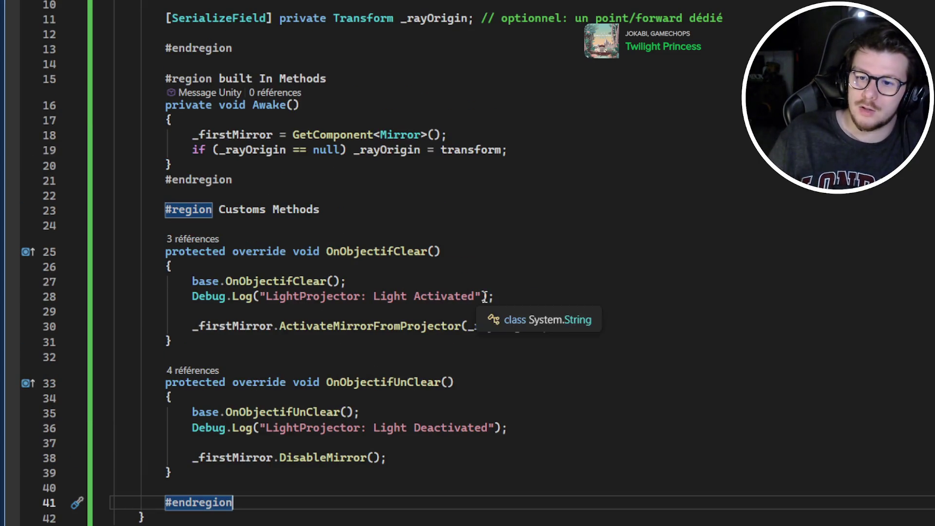
Step: Review LightProjector's _rayOrigin field, its argument on line 30, and the DisableMirror call
{"action": "scroll", "coordinate": [487, 273], "scroll_direction": "up", "scroll_amount": 3}
{"action": "left_click", "coordinate": [422, 173]}
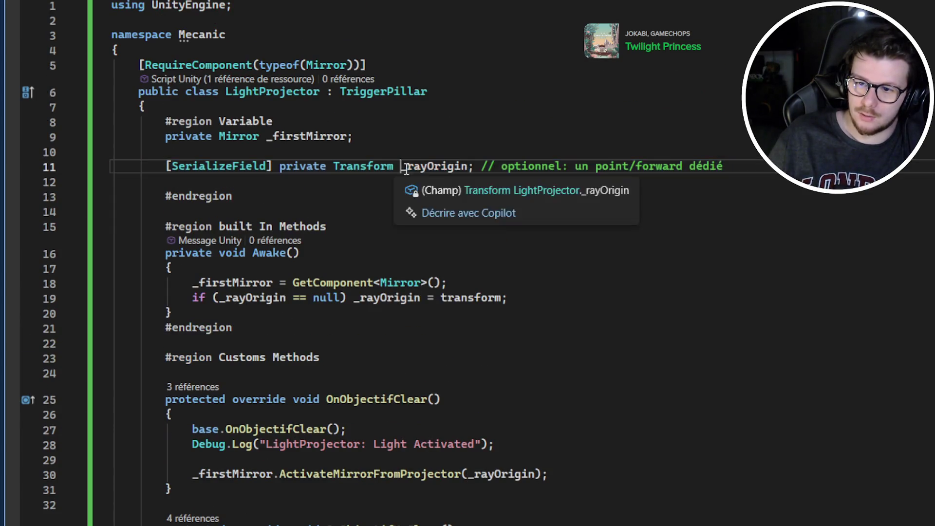
{"action": "scroll", "coordinate": [577, 253], "scroll_direction": "down", "scroll_amount": 3}
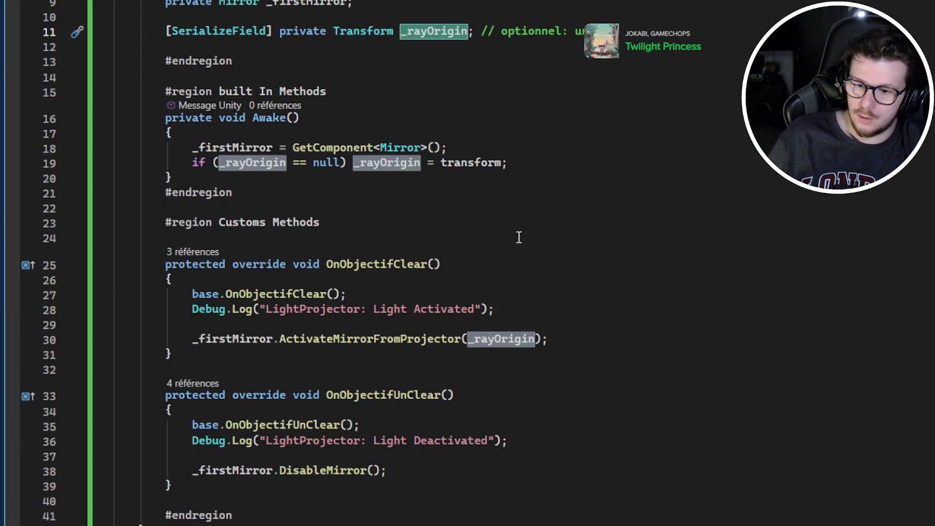
{"action": "left_click", "coordinate": [496, 339]}
{"action": "double_click", "coordinate": [497, 340]}
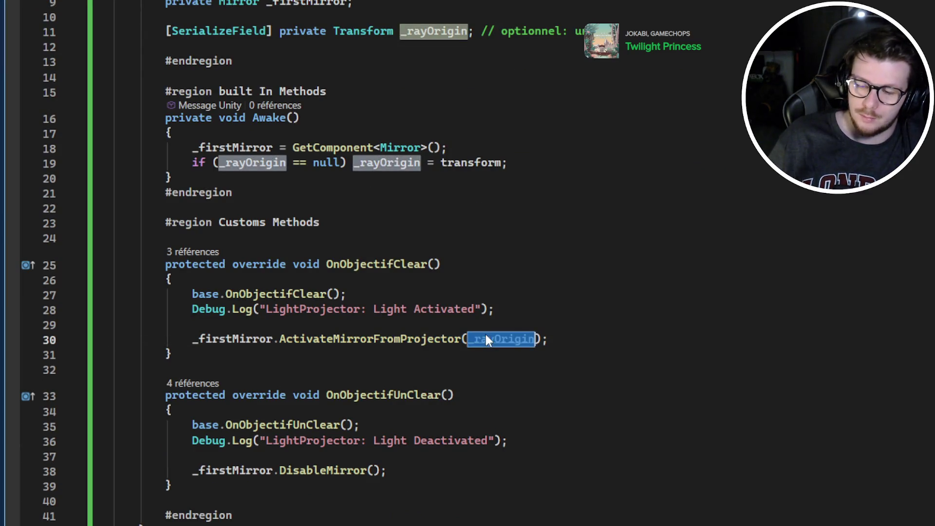
{"action": "scroll", "coordinate": [507, 340], "scroll_direction": "down", "scroll_amount": 1}
{"action": "left_click", "coordinate": [317, 414]}
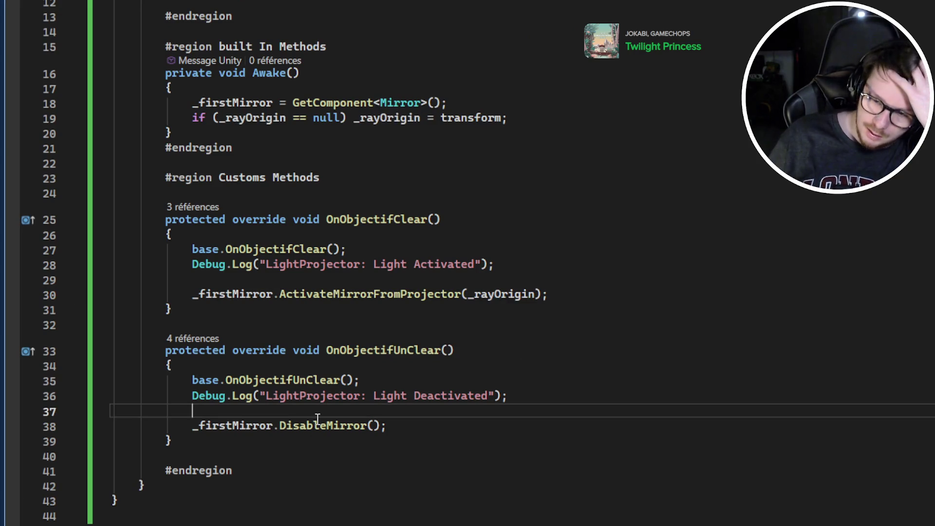
{"action": "double_click", "coordinate": [319, 426]}
{"action": "scroll", "coordinate": [477, 211], "scroll_direction": "up", "scroll_amount": 3}
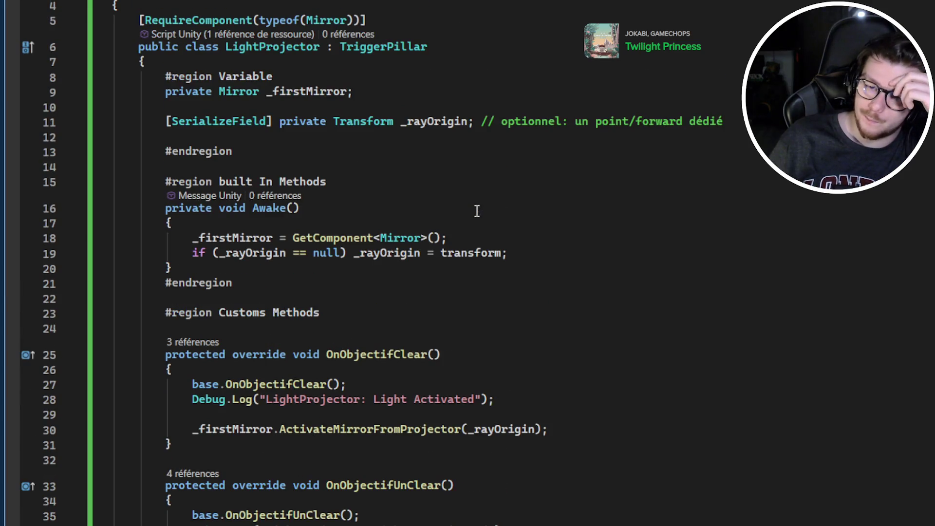
Step: In the Mirror script, collapse the summary comment above ActivateFromRay to one line
{"action": "left_click", "coordinate": [290, 239]}
{"action": "key", "text": "ctrl+Right"}
{"action": "key", "text": "ctrl+Right"}
{"action": "key", "text": "ctrl+Right"}
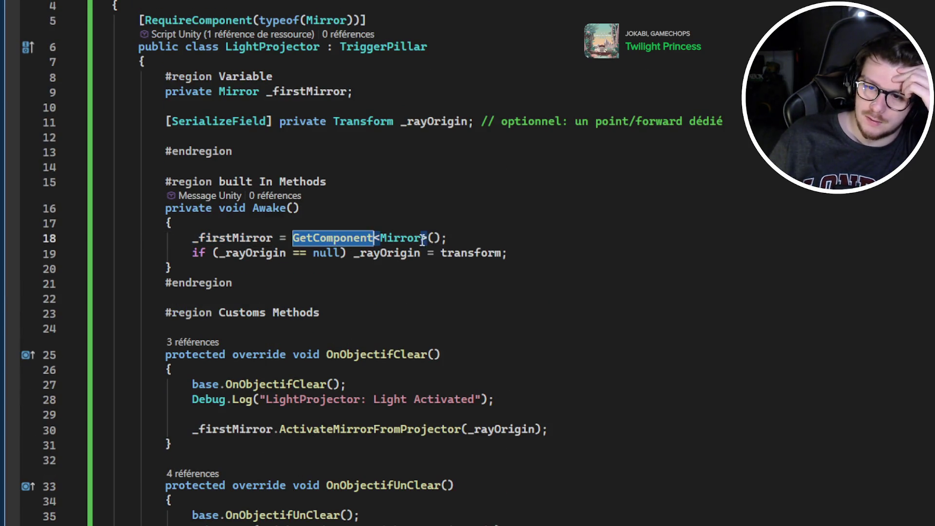
{"action": "key", "text": "Down"}
{"action": "key", "text": "Home"}
{"action": "key", "text": "Home"}
{"action": "key", "text": "Up"}
{"action": "scroll", "coordinate": [554, 261], "scroll_direction": "down", "scroll_amount": 3}
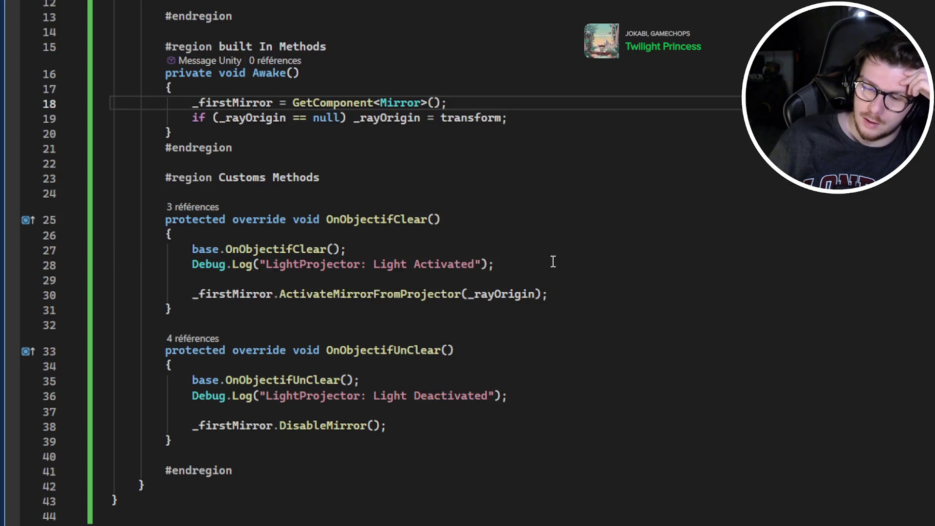
{"action": "scroll", "coordinate": [465, 325], "scroll_direction": "up", "scroll_amount": 4}
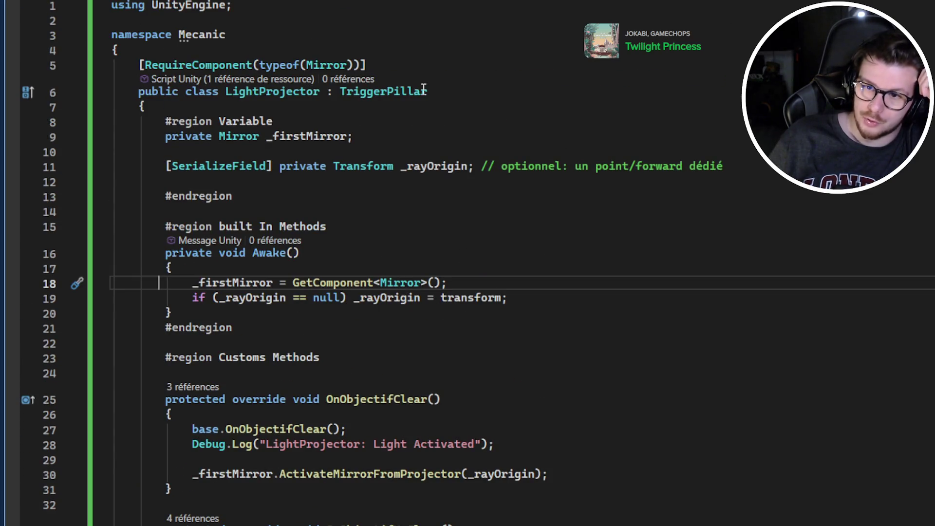
{"action": "scroll", "coordinate": [424, 88], "scroll_direction": "down", "scroll_amount": 15}
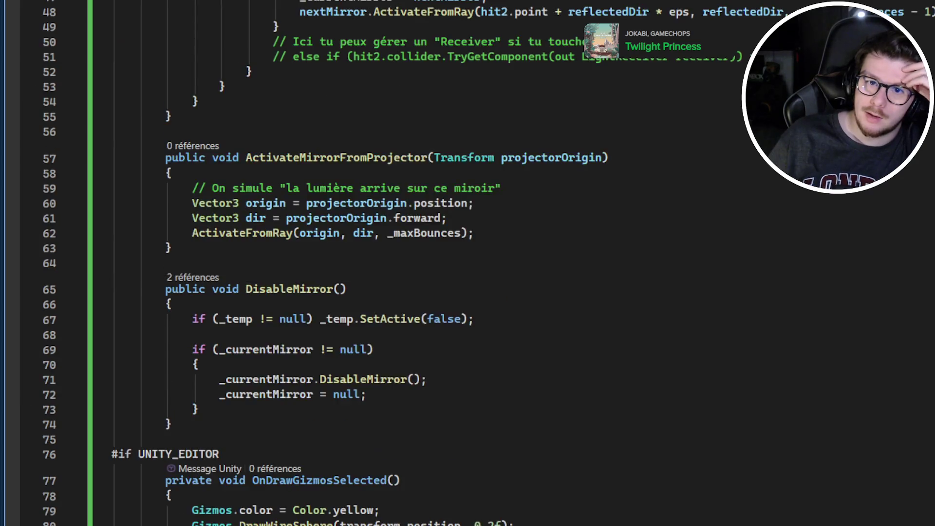
{"action": "scroll", "coordinate": [627, 202], "scroll_direction": "up", "scroll_amount": 15}
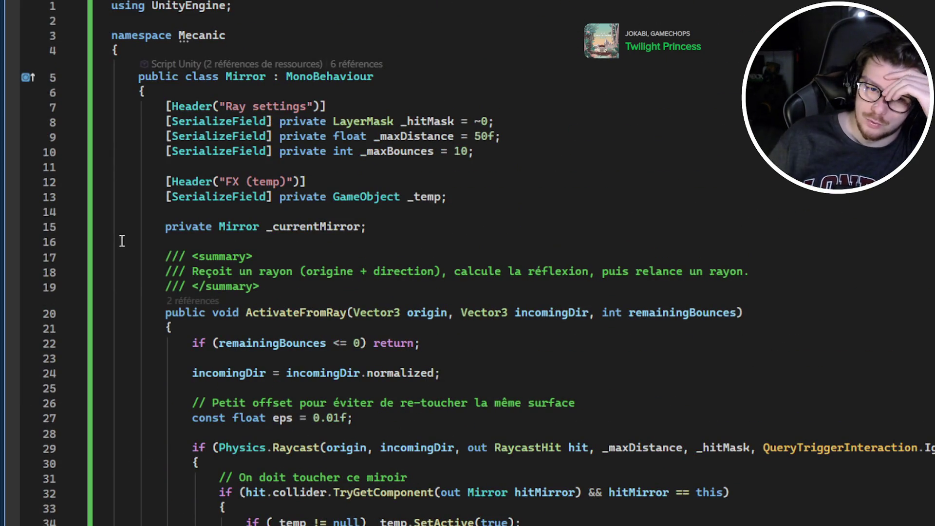
{"action": "left_click", "coordinate": [99, 257]}
{"action": "left_click", "coordinate": [302, 87]}
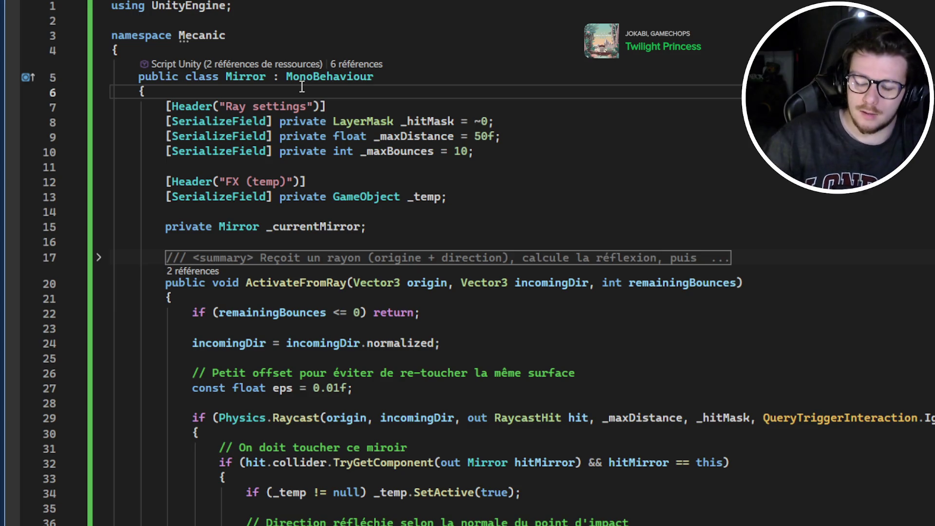
Step: Put #region Variable above the Header attribute and #endregion after _currentMirror
{"action": "key", "text": "Delete"}
{"action": "key", "text": "Return"}
{"action": "key", "text": "Return"}
{"action": "key", "text": "Up"}
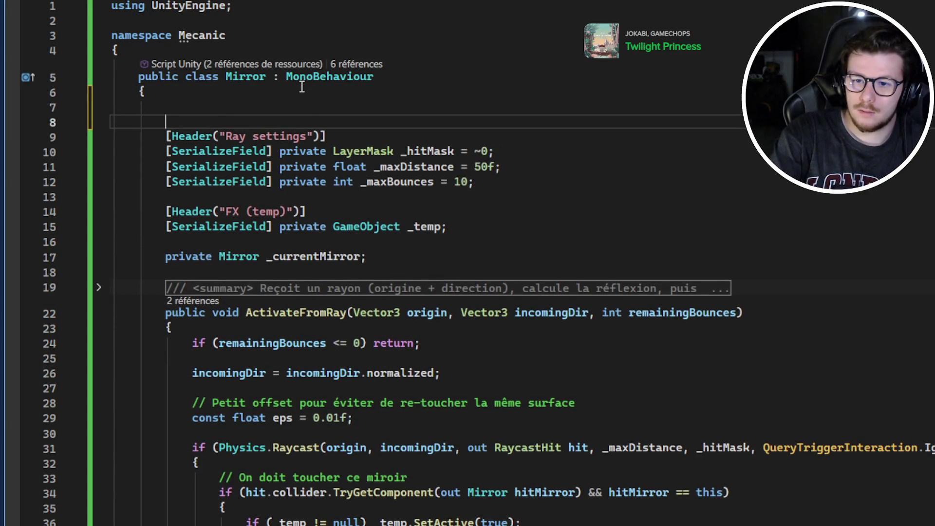
{"action": "type", "text": "#region Variable"}
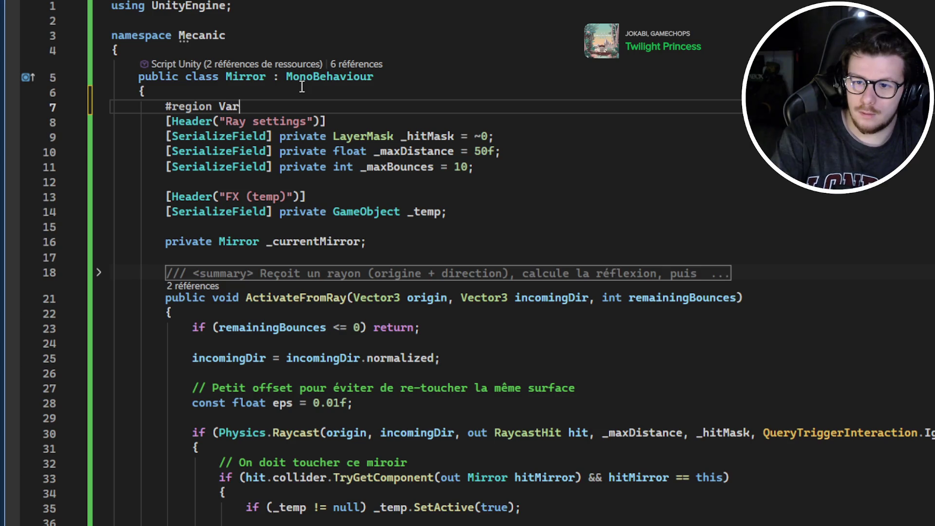
{"action": "key", "text": "Down"}
{"action": "key", "text": "Down"}
{"action": "key", "text": "Down"}
{"action": "key", "text": "Down"}
{"action": "key", "text": "Down"}
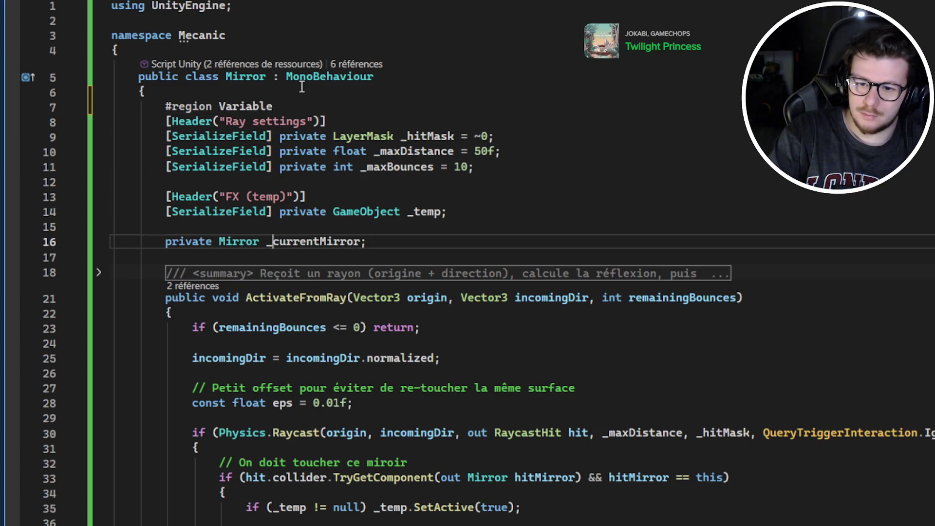
{"action": "key", "text": "Return"}
{"action": "key", "text": "Up"}
{"action": "type", "text": "#end"}
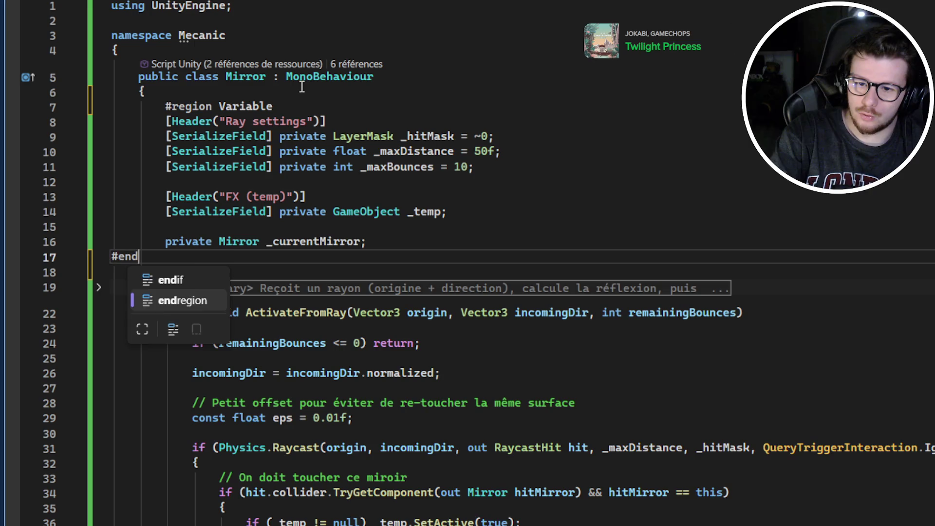
{"action": "key", "text": "Tab"}
{"action": "key", "text": "Up"}
{"action": "key", "text": "End"}
{"action": "key", "text": "Return"}
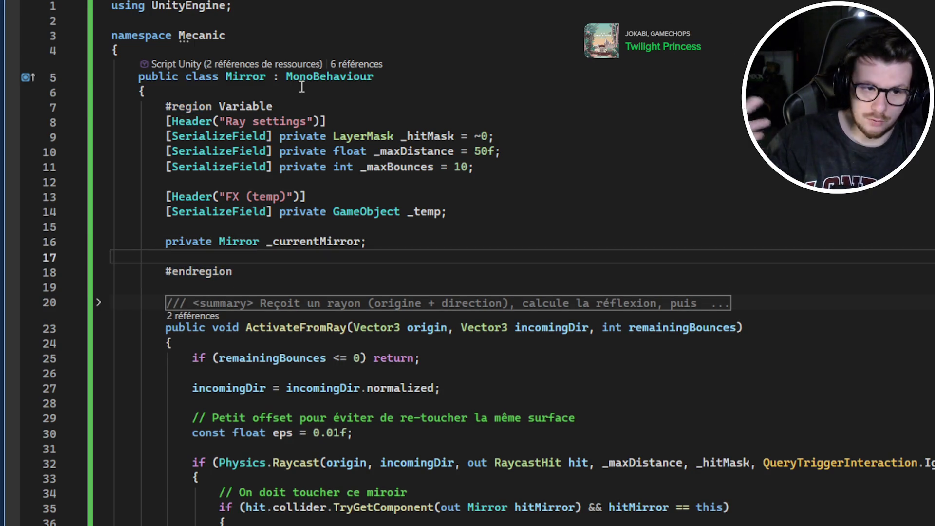
Step: Select the ~ in the _hitMask default value to check it
{"action": "left_click", "coordinate": [417, 138]}
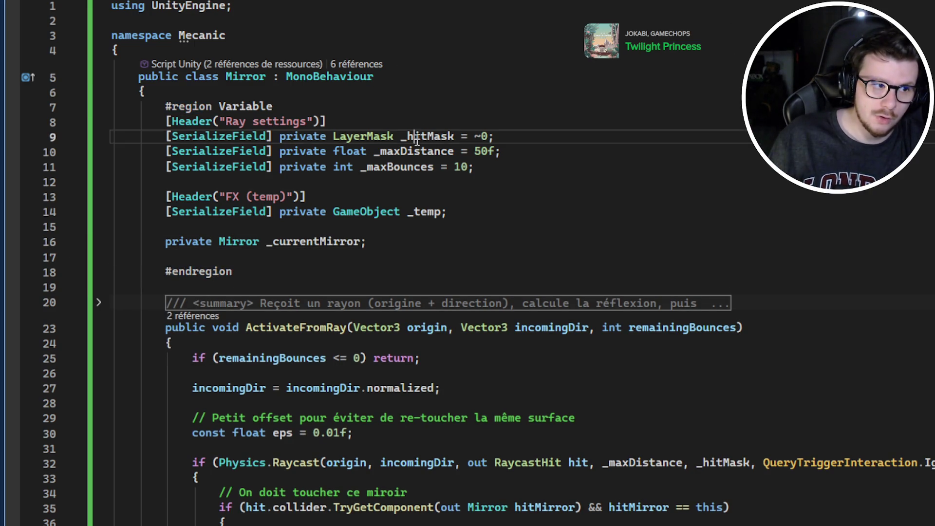
{"action": "left_click_drag", "start_coordinate": [475, 136], "coordinate": [482, 136]}
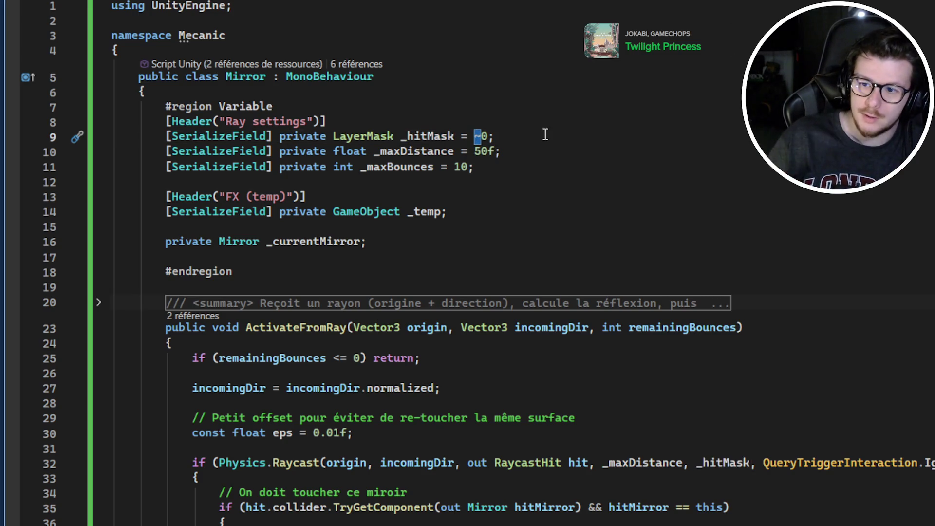
{"action": "left_click", "coordinate": [547, 151]}
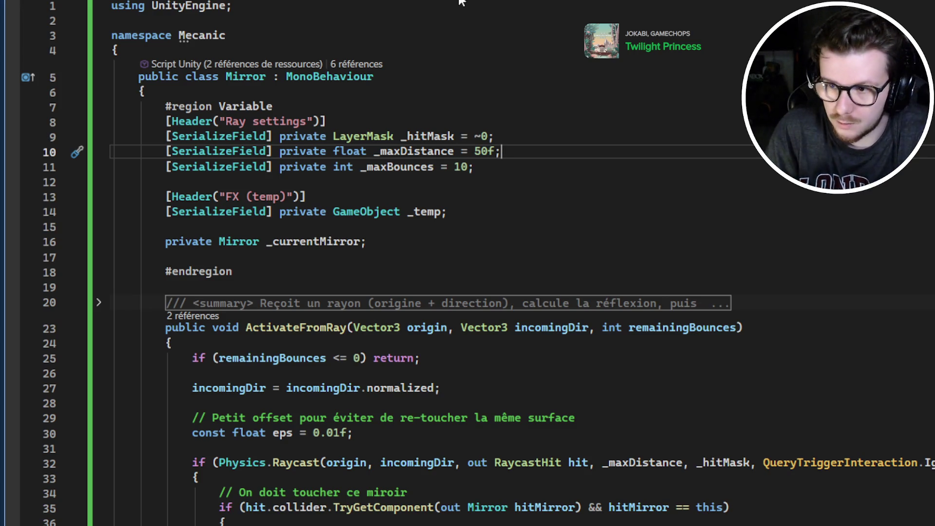
Step: Add a '#region Customs Methods' line above the ActivateFromRay summary comment
{"action": "scroll", "coordinate": [522, 168], "scroll_direction": "down", "scroll_amount": 2}
{"action": "left_click", "coordinate": [383, 197]}
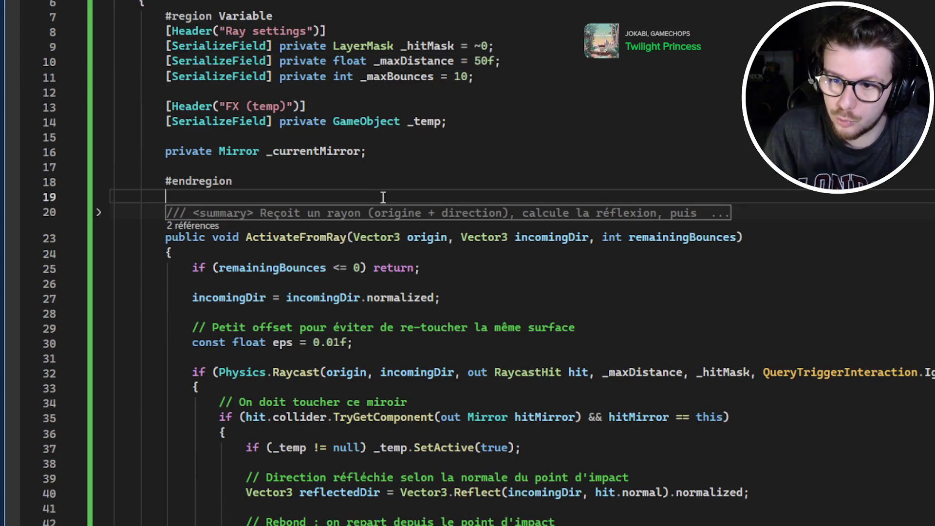
{"action": "key", "text": "Return"}
{"action": "type", "text": "#reg"}
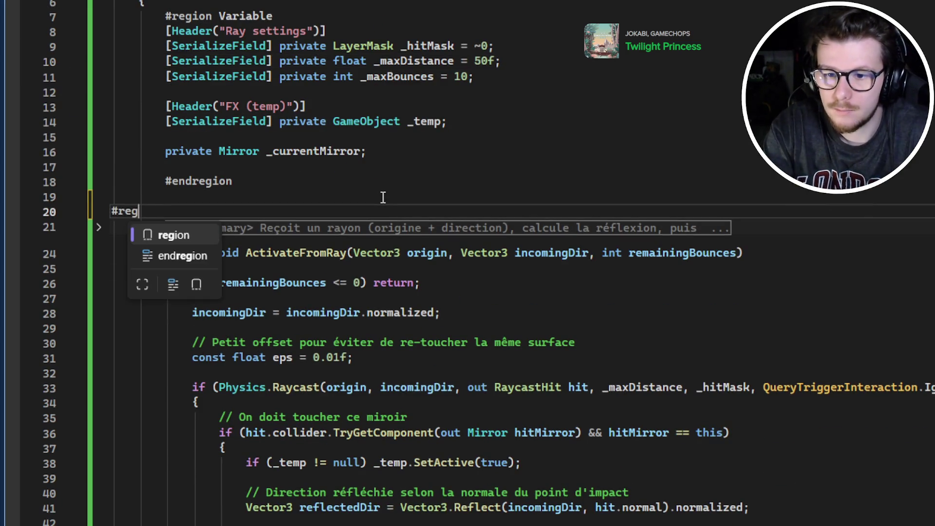
{"action": "type", "text": "ion Built I"}
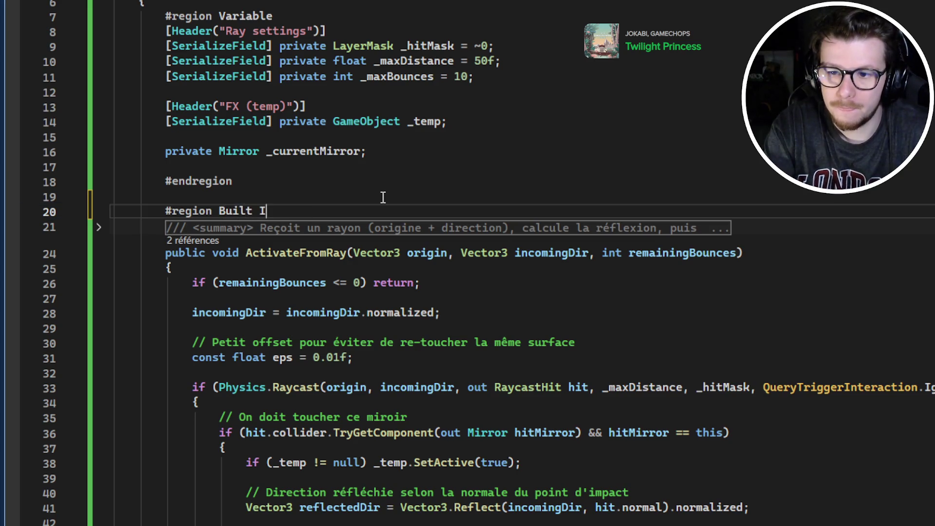
{"action": "type", "text": "n Methods"}
{"action": "scroll", "coordinate": [383, 197], "scroll_direction": "down", "scroll_amount": 10}
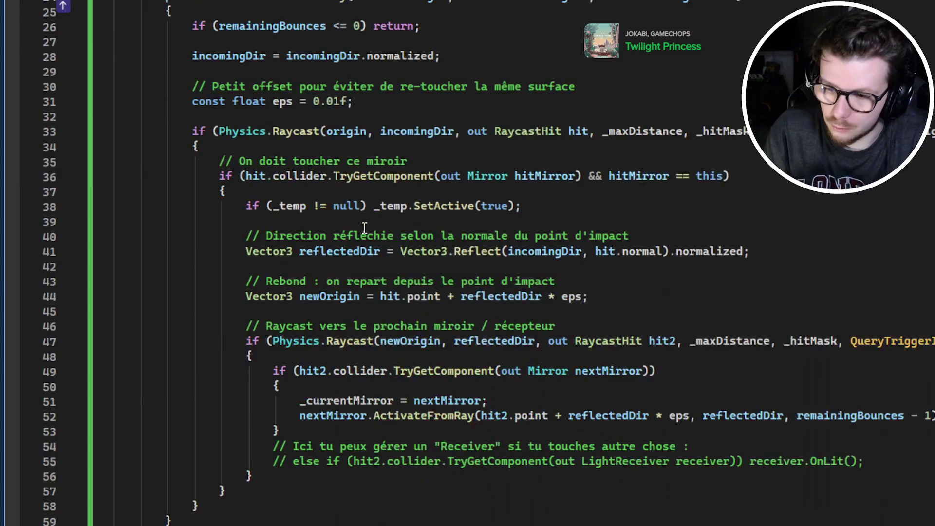
{"action": "scroll", "coordinate": [263, 317], "scroll_direction": "down", "scroll_amount": 4}
{"action": "scroll", "coordinate": [341, 205], "scroll_direction": "up", "scroll_amount": 15}
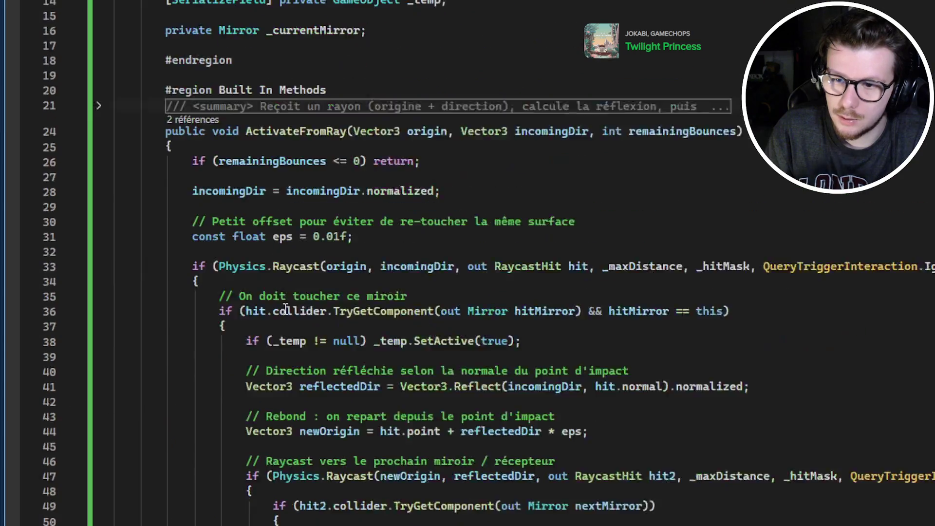
{"action": "left_click", "coordinate": [376, 166]}
{"action": "left_click_drag", "start_coordinate": [383, 181], "coordinate": [209, 179]}
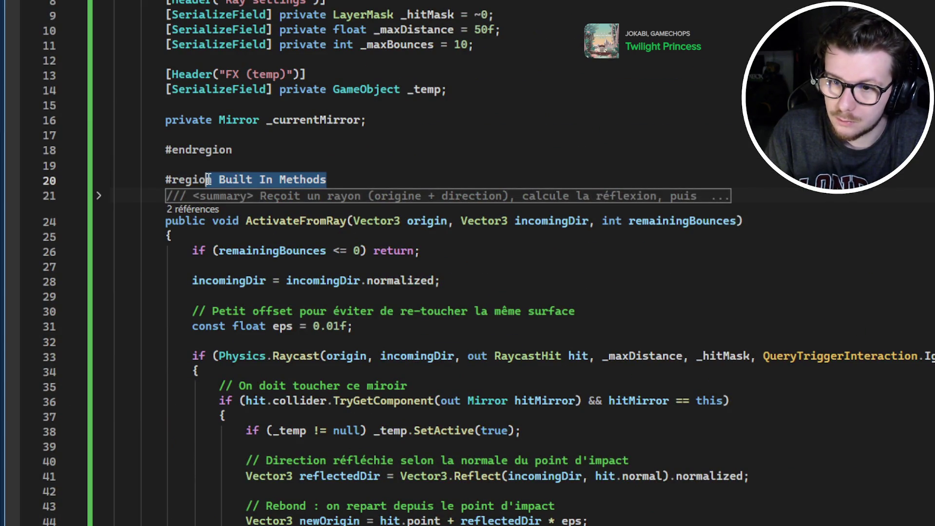
{"action": "type", "text": "n Custom"}
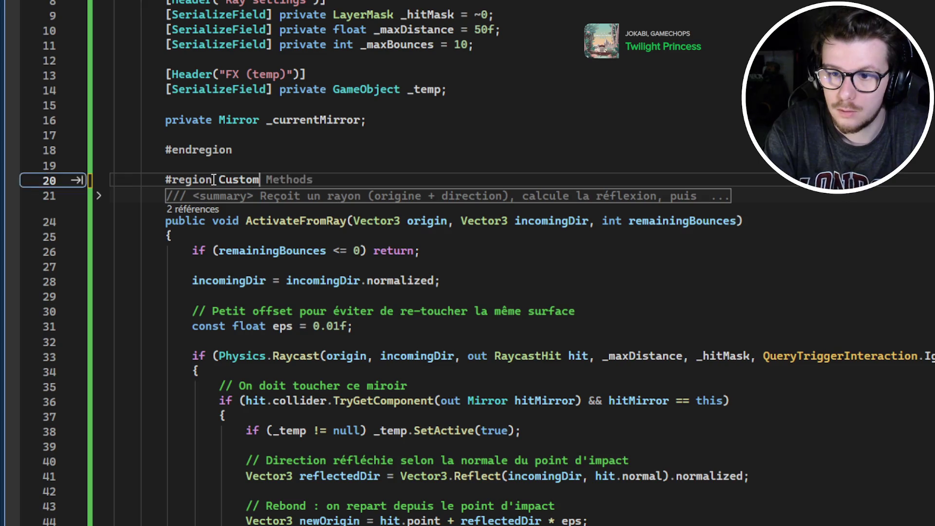
{"action": "type", "text": "s Methods"}
Step: Close the Customs Methods region with #endregion after DisableMirror
{"action": "scroll", "coordinate": [244, 211], "scroll_direction": "down", "scroll_amount": 16}
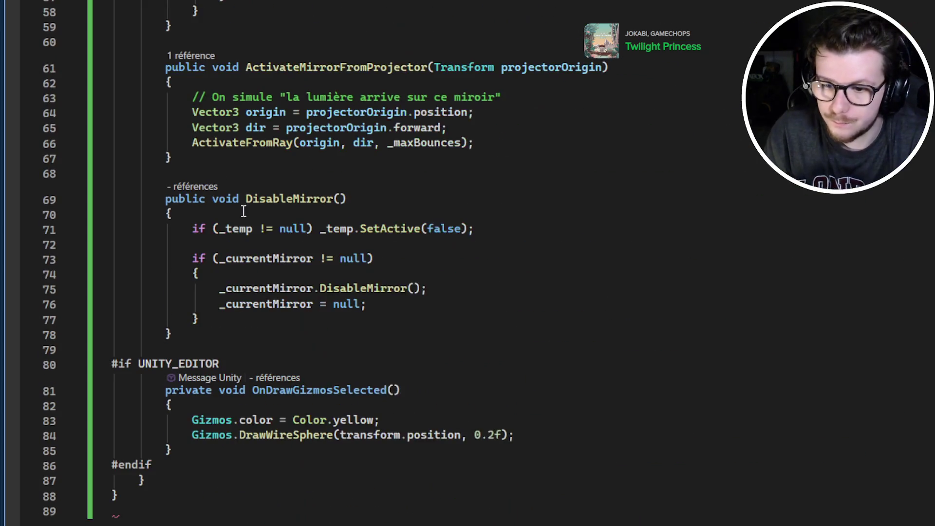
{"action": "left_click", "coordinate": [271, 336]}
{"action": "key", "text": "Return"}
{"action": "key", "text": "Return"}
{"action": "type", "text": "#e"}
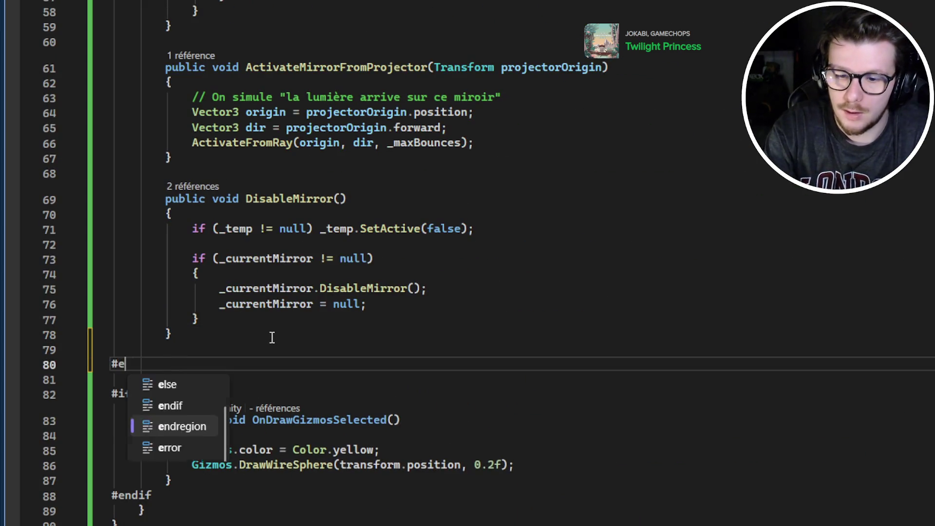
{"action": "type", "text": ",d"}
{"action": "key", "text": "BackSpace"}
{"action": "key", "text": "BackSpace"}
Step: Select the whole UNITY_EDITOR gizmos block
{"action": "scroll", "coordinate": [328, 376], "scroll_direction": "down", "scroll_amount": 4}
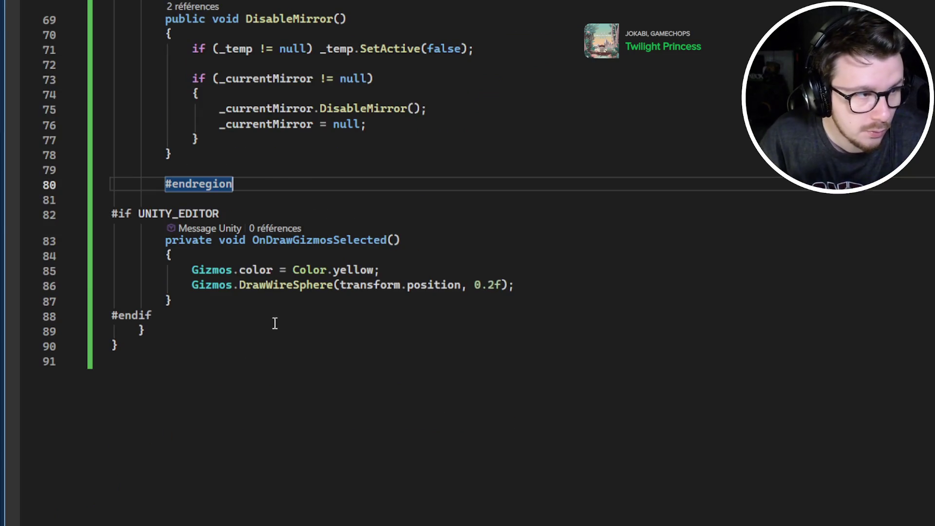
{"action": "left_click", "coordinate": [258, 329]}
{"action": "mouse_move", "coordinate": [258, 329]}
{"action": "left_mouse_down"}
{"action": "mouse_move", "coordinate": [62, 233]}
{"action": "mouse_move", "coordinate": [74, 201]}
{"action": "left_mouse_up"}
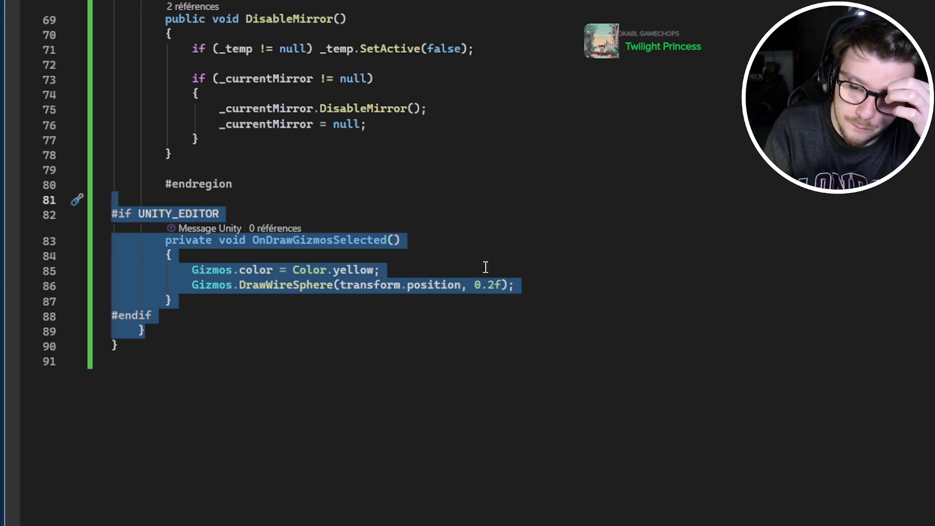
Step: Rename OnDrawGizmosSelected to OnDrawGizmos
{"action": "left_click", "coordinate": [385, 240]}
{"action": "mouse_move", "coordinate": [327, 240]}
{"action": "left_mouse_down"}
{"action": "mouse_move", "coordinate": [357, 242]}
{"action": "mouse_move", "coordinate": [334, 241]}
{"action": "left_mouse_up"}
{"action": "left_click", "coordinate": [386, 252]}
{"action": "left_click", "coordinate": [389, 241]}
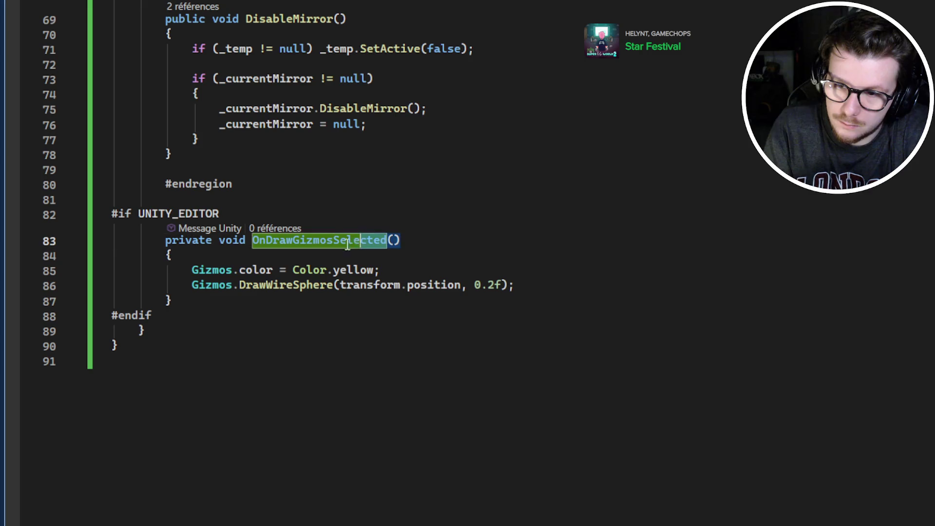
{"action": "key", "text": "BackSpace"}
Step: Move the UNITY_EDITOR OnDrawGizmos block up, just below the Variable region
{"action": "left_click", "coordinate": [271, 303]}
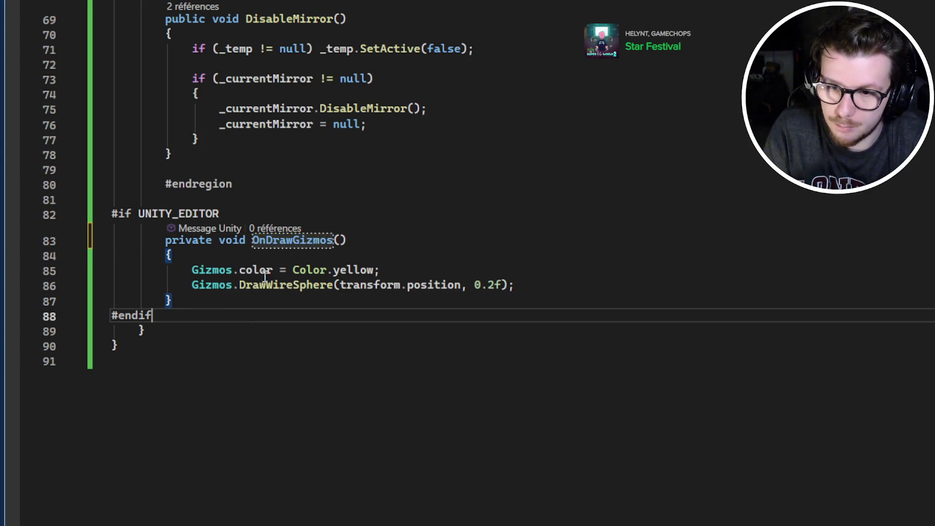
{"action": "left_click_drag", "start_coordinate": [272, 303], "coordinate": [288, 190]}
{"action": "key", "text": "ctrl+c"}
{"action": "key", "text": "BackSpace"}
{"action": "scroll", "coordinate": [457, 241], "scroll_direction": "up", "scroll_amount": 14}
{"action": "scroll", "coordinate": [457, 242], "scroll_direction": "up", "scroll_amount": 9}
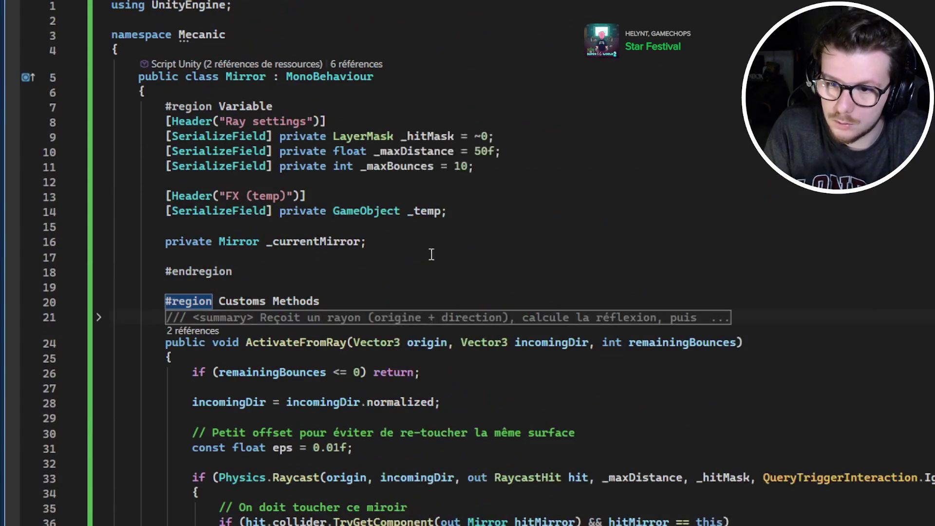
{"action": "left_click", "coordinate": [382, 272]}
{"action": "key", "text": "Return"}
{"action": "key", "text": "ctrl+v"}
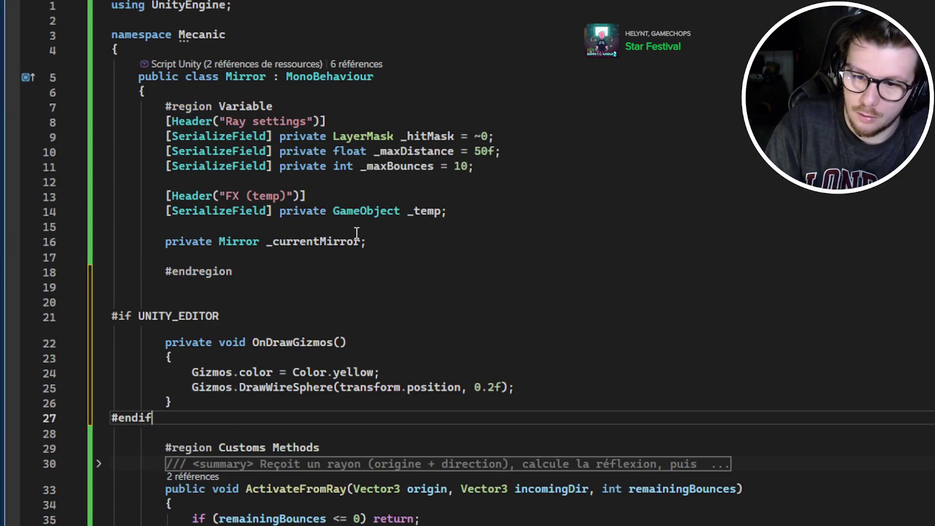
{"action": "scroll", "coordinate": [355, 244], "scroll_direction": "down", "scroll_amount": 3}
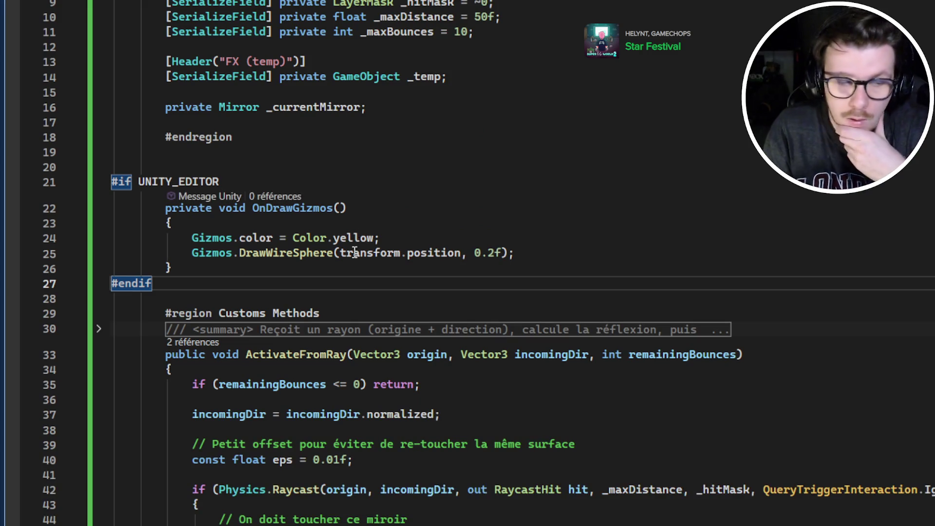
{"action": "scroll", "coordinate": [401, 157], "scroll_direction": "down", "scroll_amount": 5}
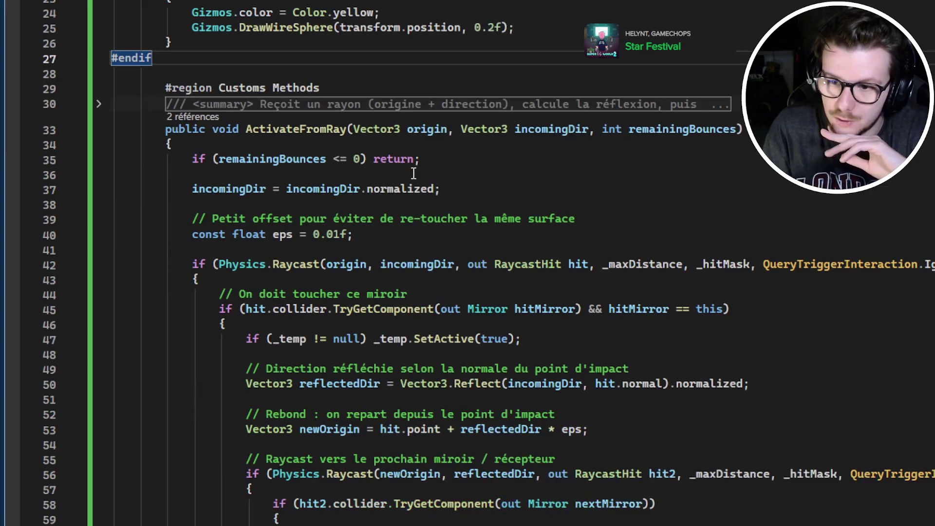
Step: Inspect ActivateFromRay and start renaming its remainingBounces parameter in the early-return check
{"action": "left_click", "coordinate": [600, 145]}
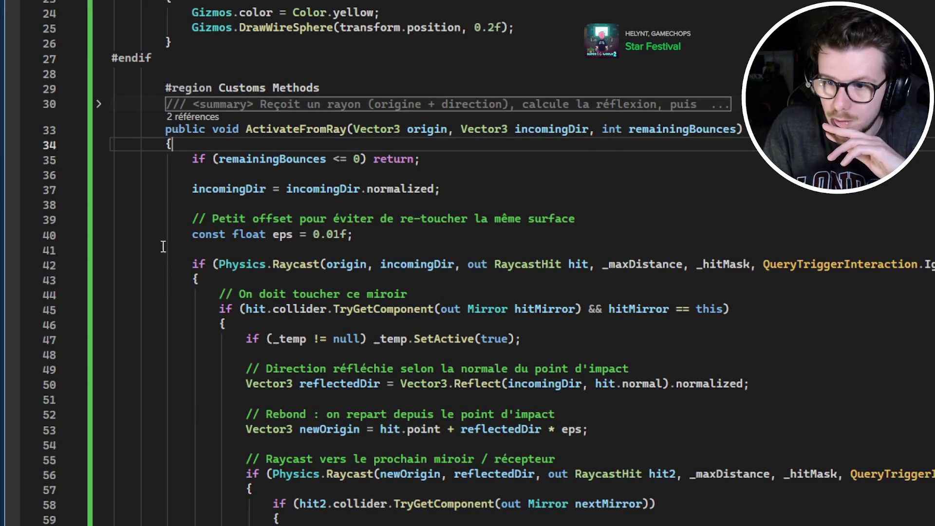
{"action": "double_click", "coordinate": [291, 130]}
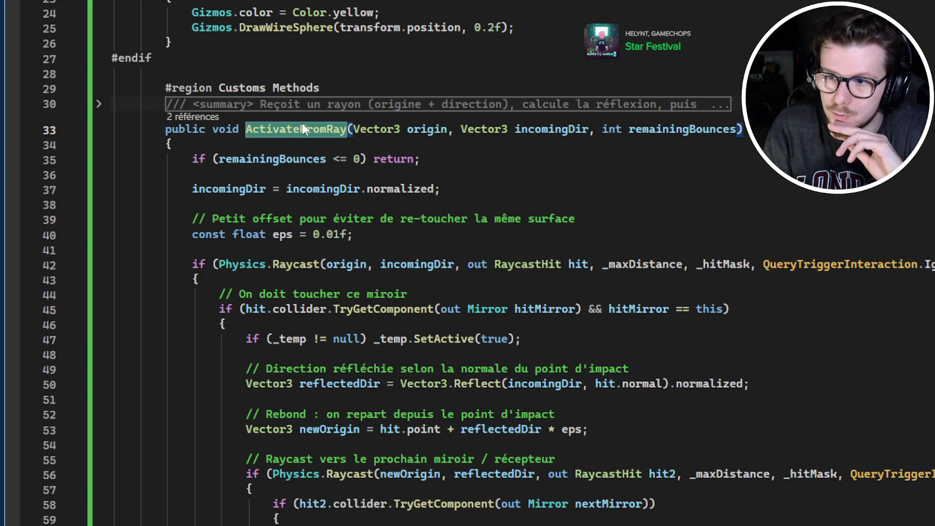
{"action": "mouse_move", "coordinate": [302, 127]}
{"action": "key", "text": "Escape"}
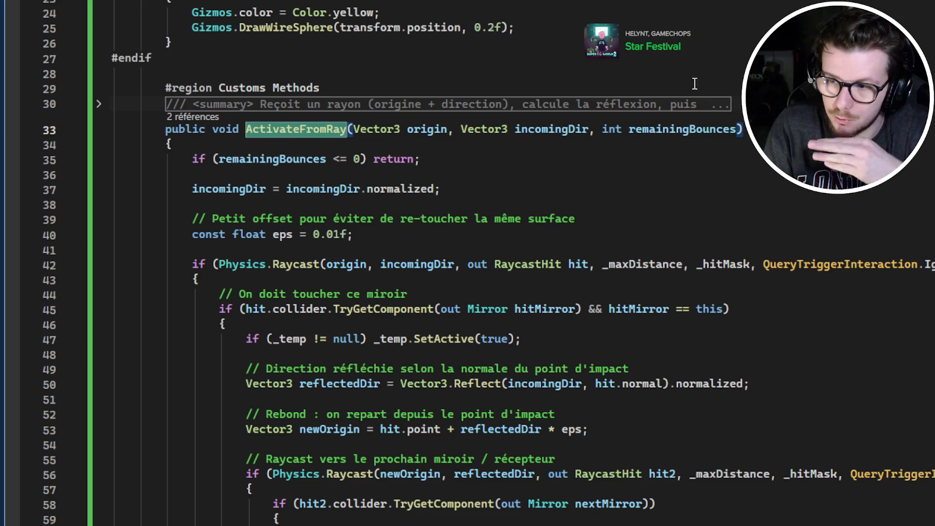
{"action": "key", "text": "Down"}
{"action": "key", "text": "Down"}
{"action": "key", "text": "End"}
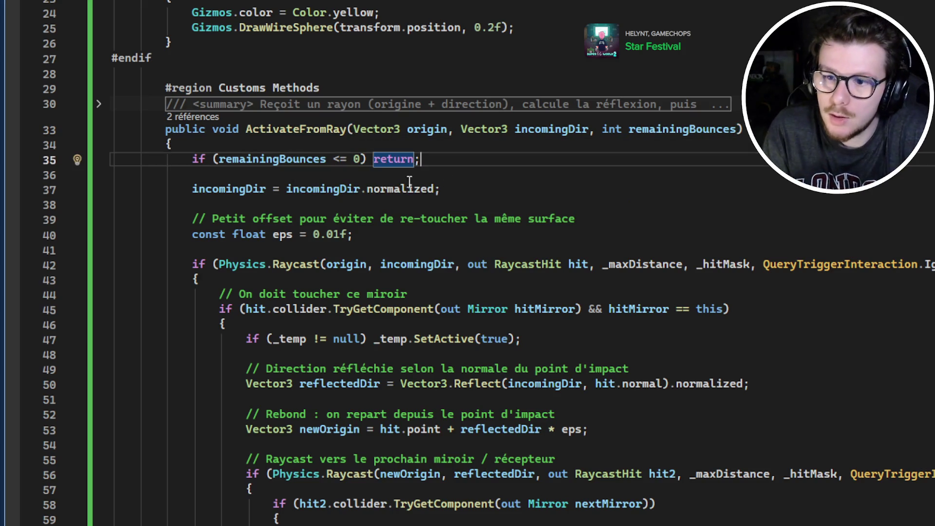
{"action": "double_click", "coordinate": [286, 161]}
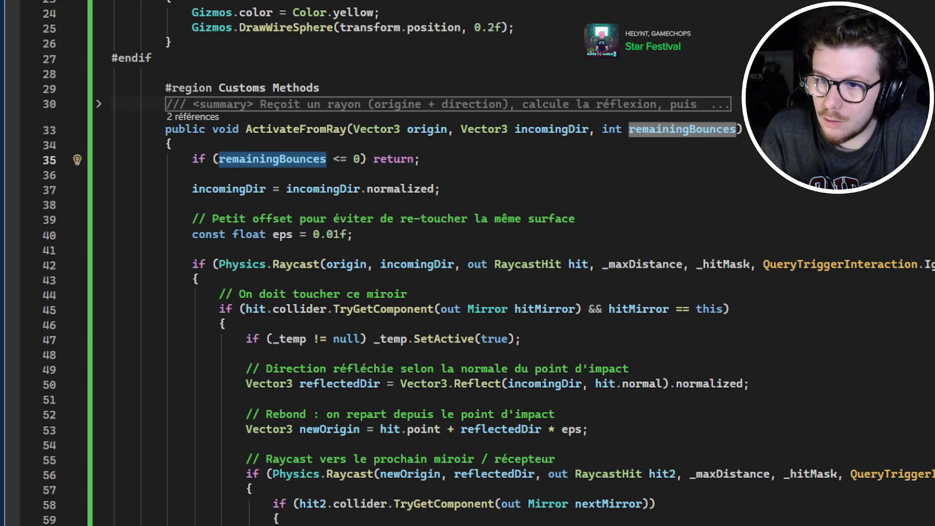
{"action": "key", "text": "ctrl+r"}
{"action": "key", "text": "ctrl+r"}
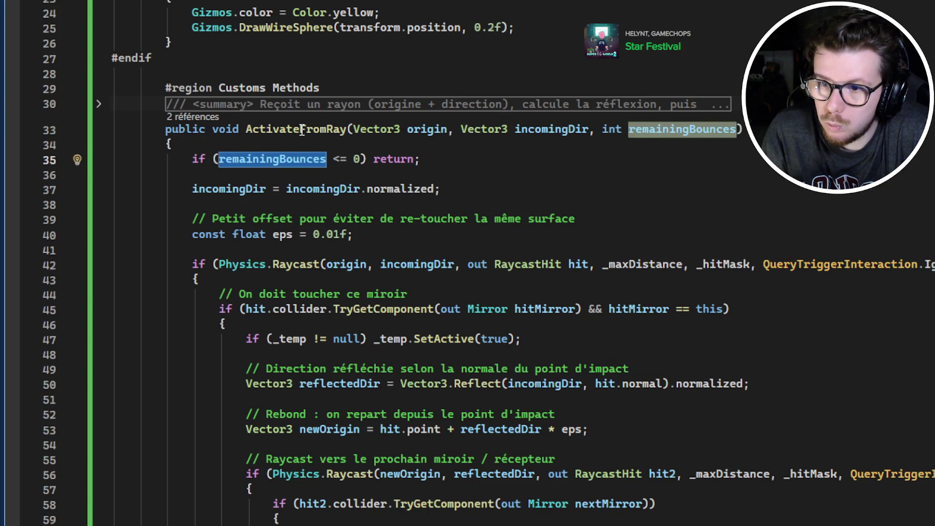
{"action": "scroll", "coordinate": [204, 117], "scroll_direction": "up", "scroll_amount": 4}
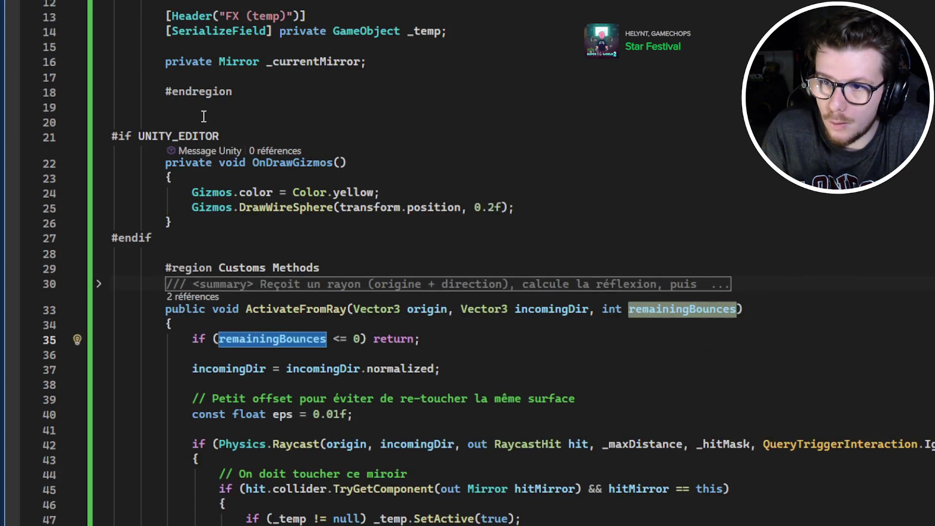
{"action": "scroll", "coordinate": [204, 117], "scroll_direction": "down", "scroll_amount": 3}
Step: Follow ActivateFromRay's references to its line 75 call inside ActivateMirrorFromProjector
{"action": "left_click", "coordinate": [196, 163]}
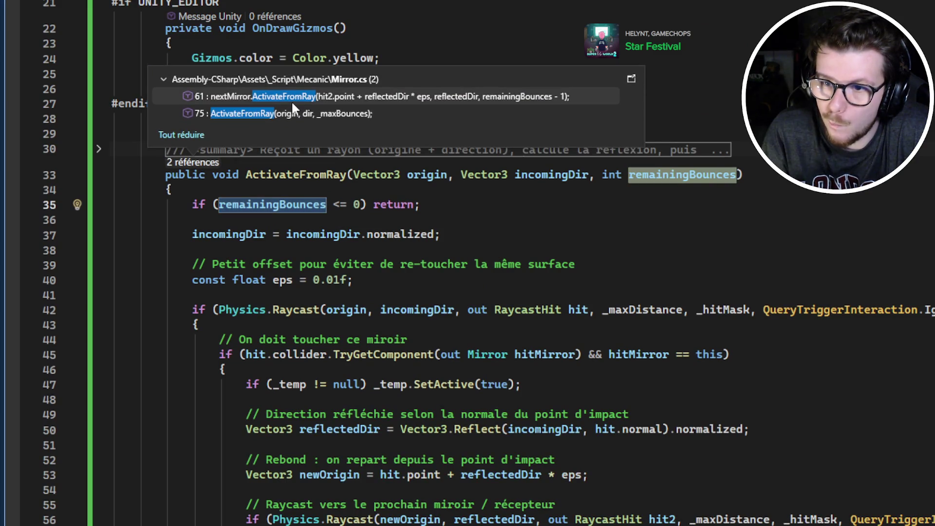
{"action": "mouse_move", "coordinate": [291, 101]}
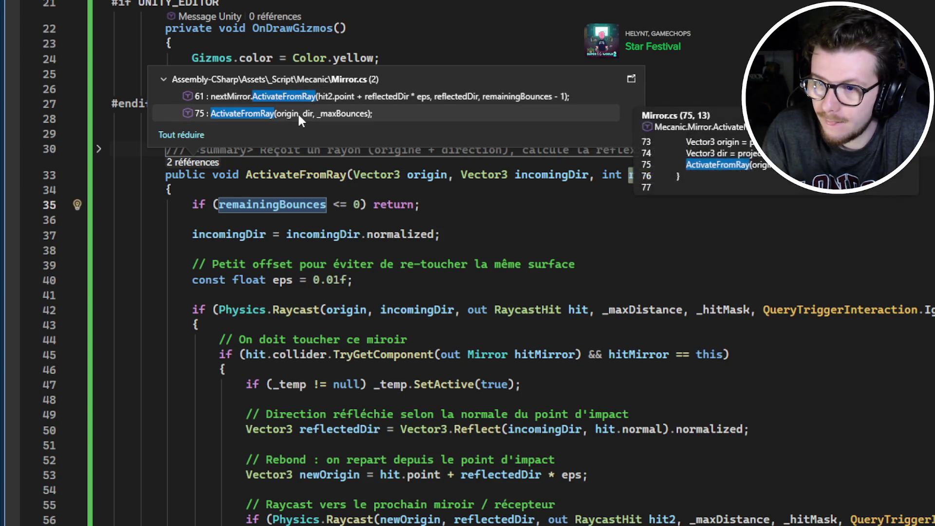
{"action": "double_click", "coordinate": [299, 114]}
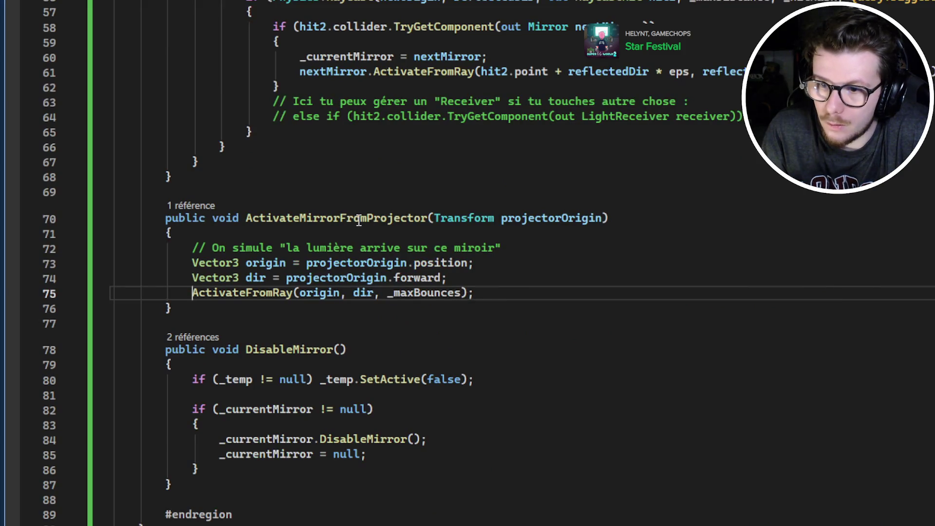
{"action": "double_click", "coordinate": [307, 218]}
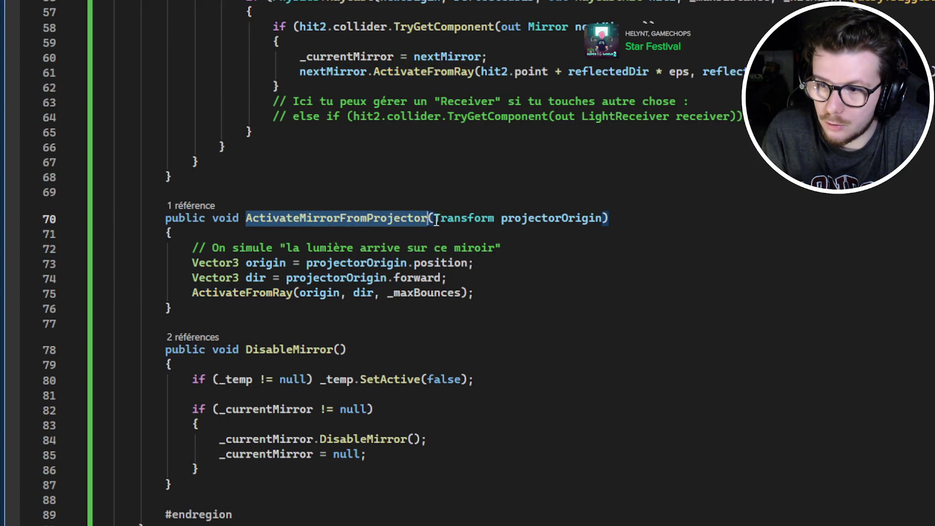
Step: Move ActivateMirrorFromProjector directly under '#region Customs Methods' and remove the extra blank line
{"action": "scroll", "coordinate": [321, 249], "scroll_direction": "down", "scroll_amount": 1}
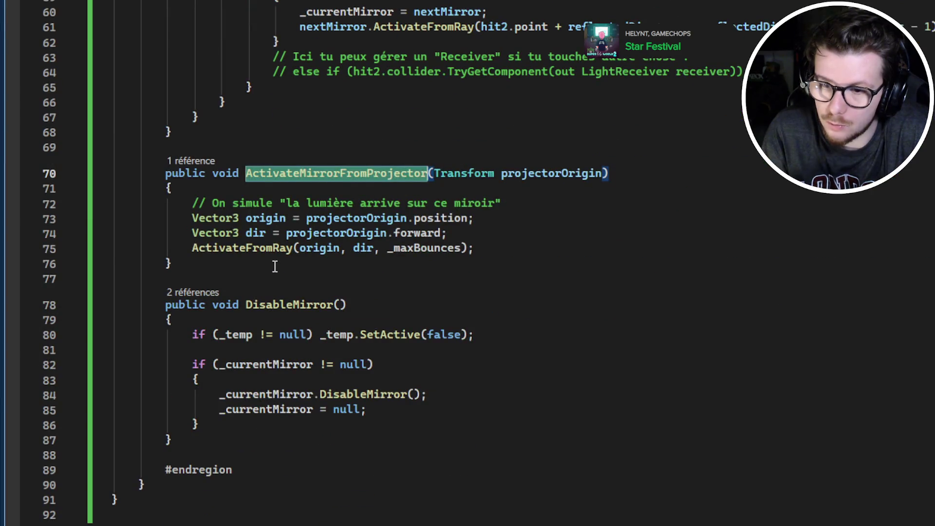
{"action": "left_click_drag", "start_coordinate": [275, 267], "coordinate": [300, 172]}
{"action": "key", "text": "ctrl+c"}
{"action": "key", "text": "Delete"}
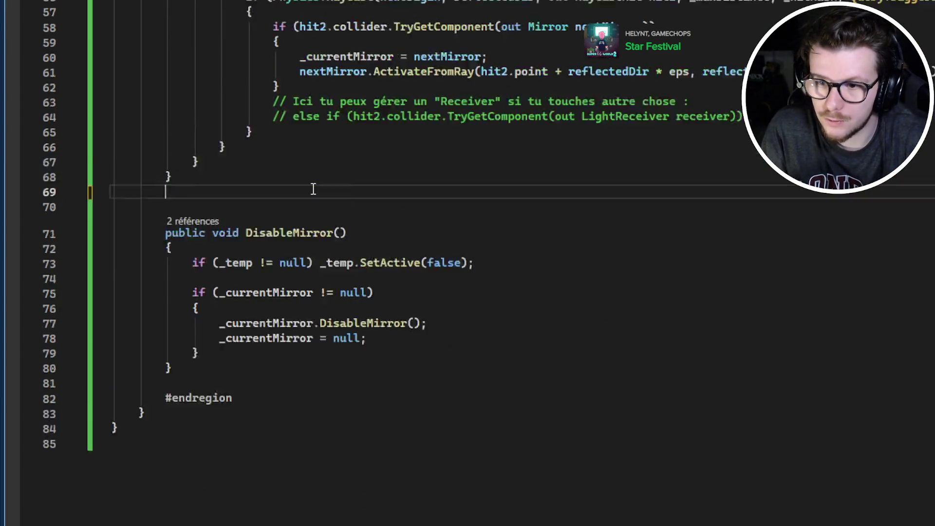
{"action": "scroll", "coordinate": [314, 189], "scroll_direction": "up", "scroll_amount": 12}
{"action": "left_click", "coordinate": [351, 146]}
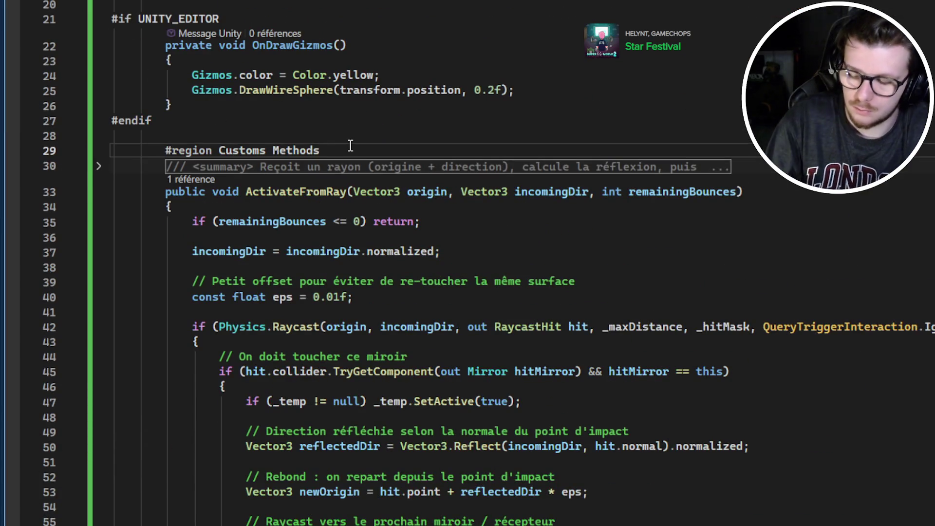
{"action": "key", "text": "ctrl+v"}
{"action": "left_click", "coordinate": [315, 176]}
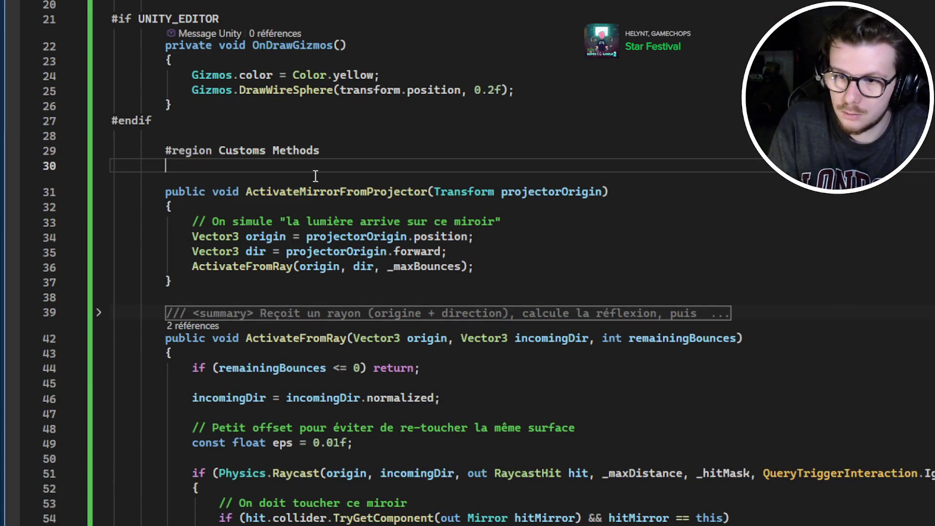
{"action": "key", "text": "Delete"}
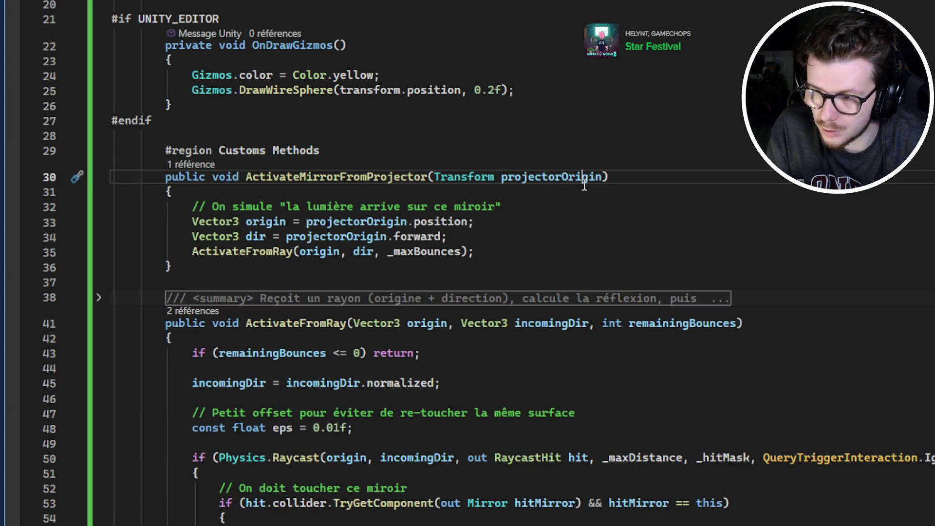
Step: Trace _maxBounces from the ActivateFromRay call up to its declaration
{"action": "left_click", "coordinate": [589, 178]}
{"action": "double_click", "coordinate": [425, 252]}
{"action": "scroll", "coordinate": [433, 265], "scroll_direction": "up", "scroll_amount": 6}
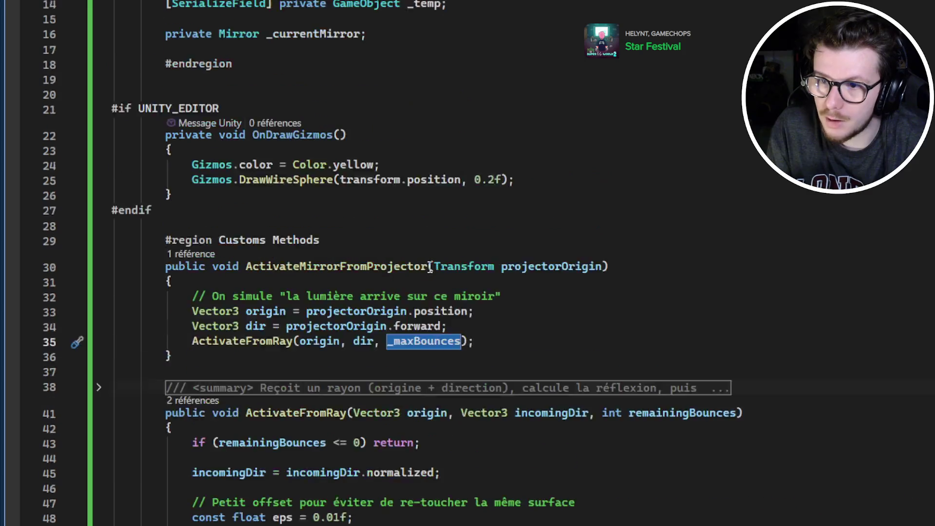
{"action": "left_click", "coordinate": [420, 140]}
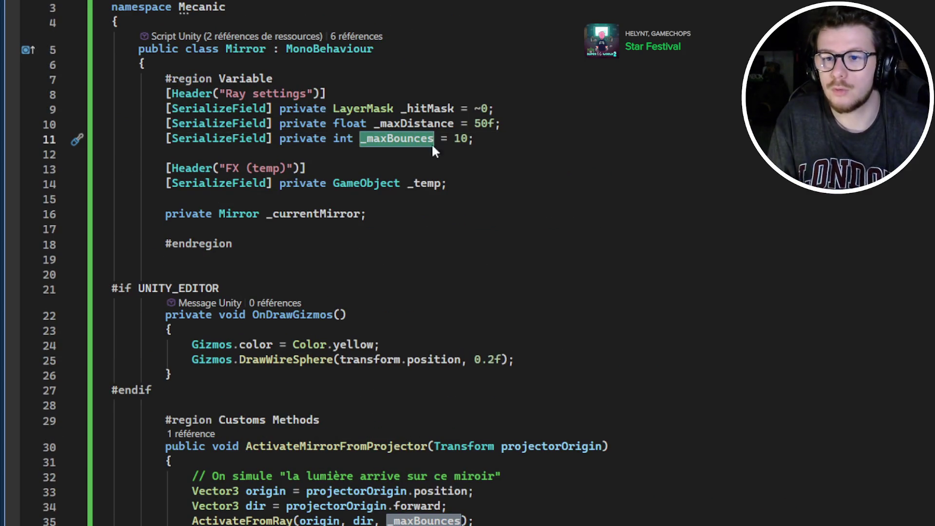
Step: Highlight the position, forward and _maxBounces arguments in ActivateMirrorFromProjector
{"action": "key", "text": "ctrl+Tab"}
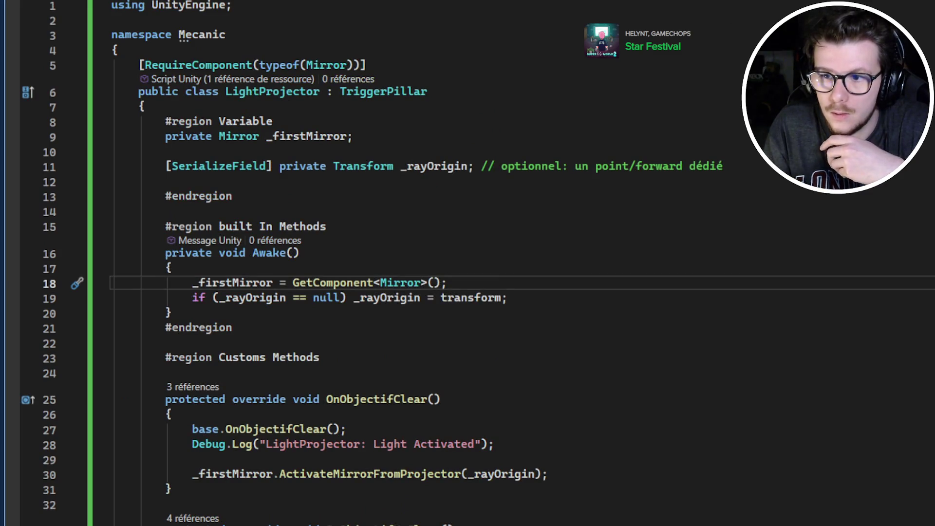
{"action": "key", "text": "ctrl+Tab"}
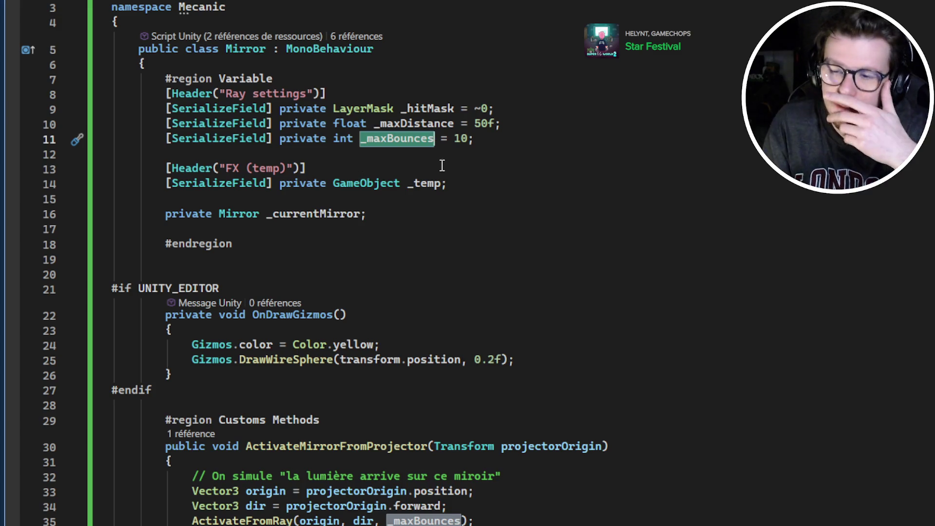
{"action": "scroll", "coordinate": [478, 172], "scroll_direction": "down", "scroll_amount": 5}
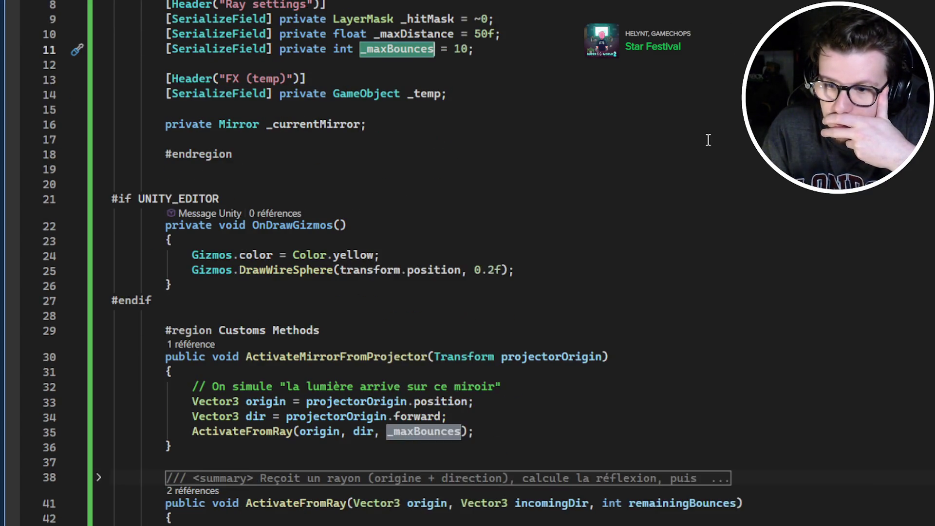
{"action": "scroll", "coordinate": [372, 224], "scroll_direction": "down", "scroll_amount": 1}
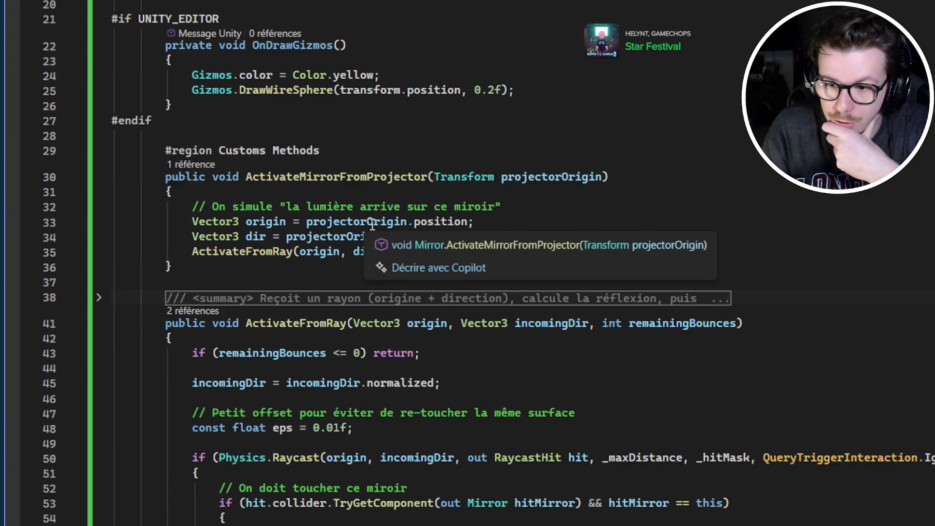
{"action": "double_click", "coordinate": [449, 222]}
{"action": "double_click", "coordinate": [431, 236]}
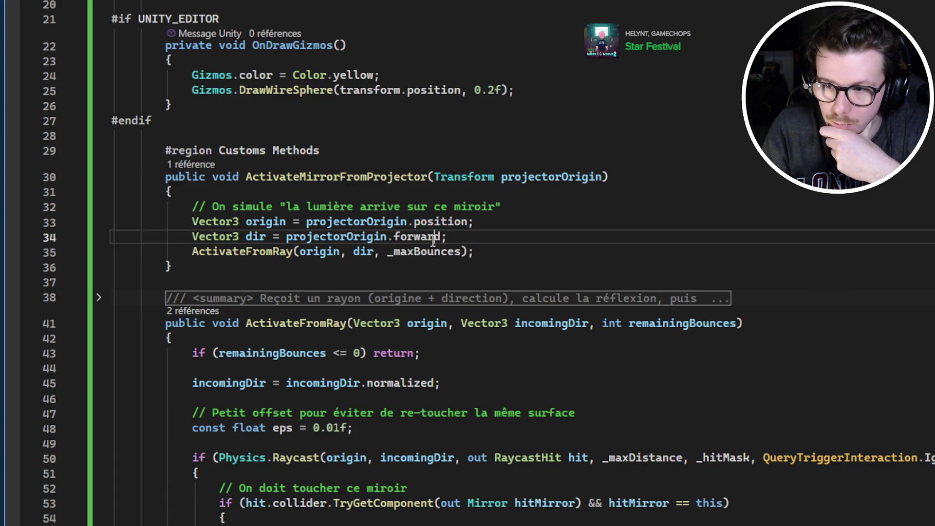
{"action": "double_click", "coordinate": [436, 251]}
Step: Highlight remainingBounces in the early-exit check and the uses of incomingDir
{"action": "scroll", "coordinate": [476, 168], "scroll_direction": "down", "scroll_amount": 4}
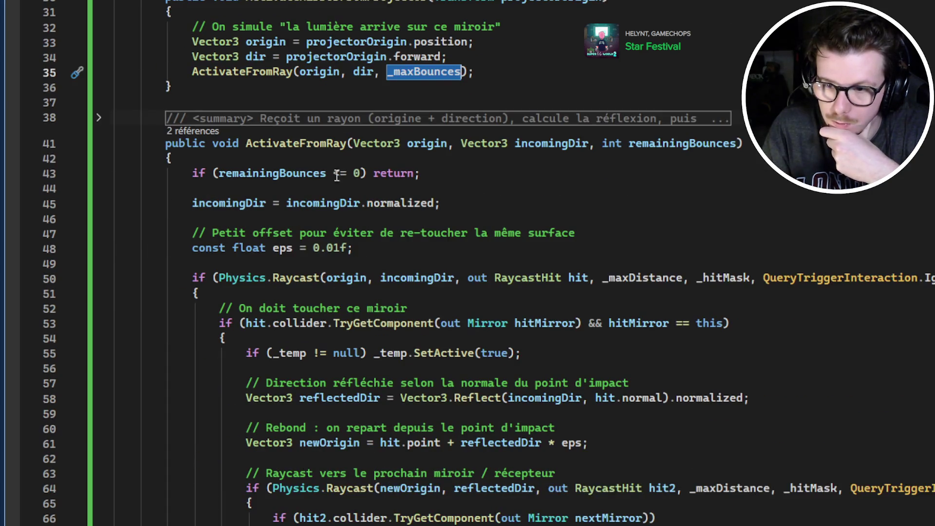
{"action": "double_click", "coordinate": [267, 174]}
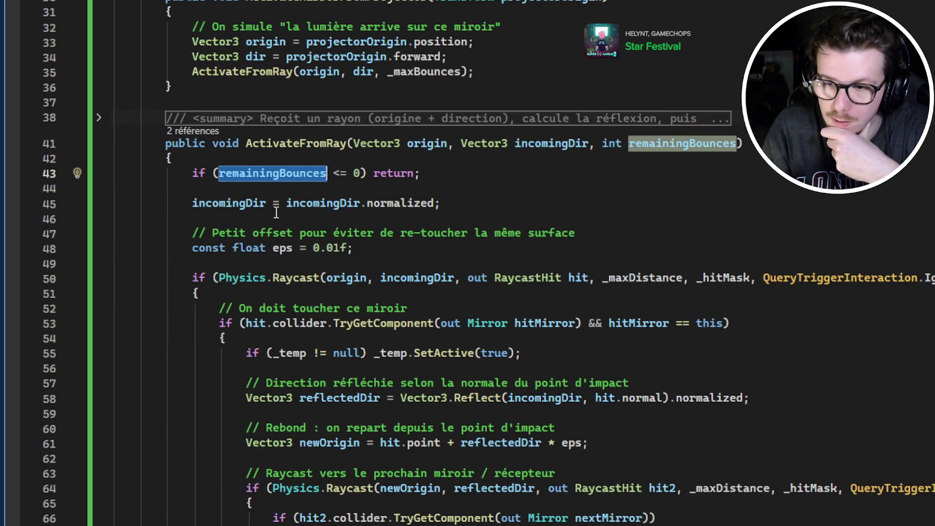
{"action": "double_click", "coordinate": [212, 205]}
{"action": "left_click", "coordinate": [212, 207]}
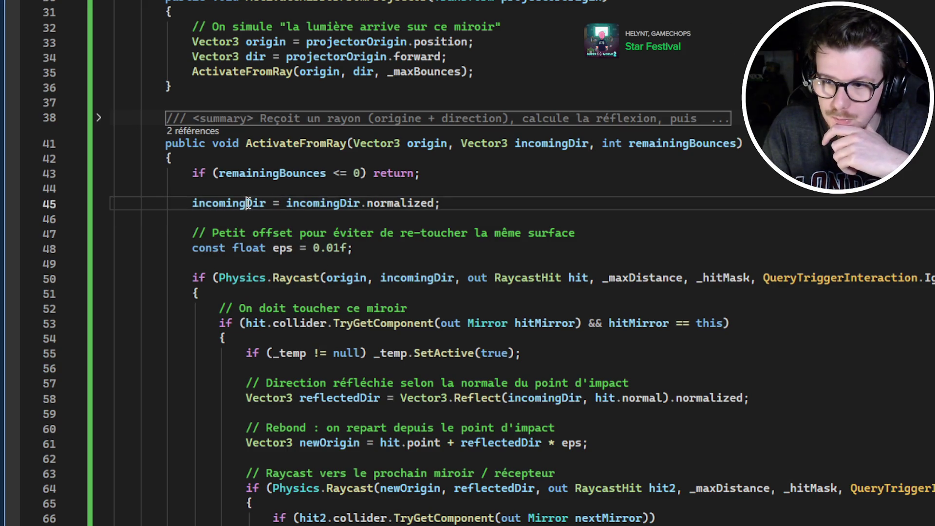
{"action": "double_click", "coordinate": [213, 204]}
{"action": "scroll", "coordinate": [292, 195], "scroll_direction": "down", "scroll_amount": 2}
{"action": "scroll", "coordinate": [323, 185], "scroll_direction": "up", "scroll_amount": 1}
{"action": "scroll", "coordinate": [323, 185], "scroll_direction": "up", "scroll_amount": 3}
{"action": "left_click", "coordinate": [589, 210]}
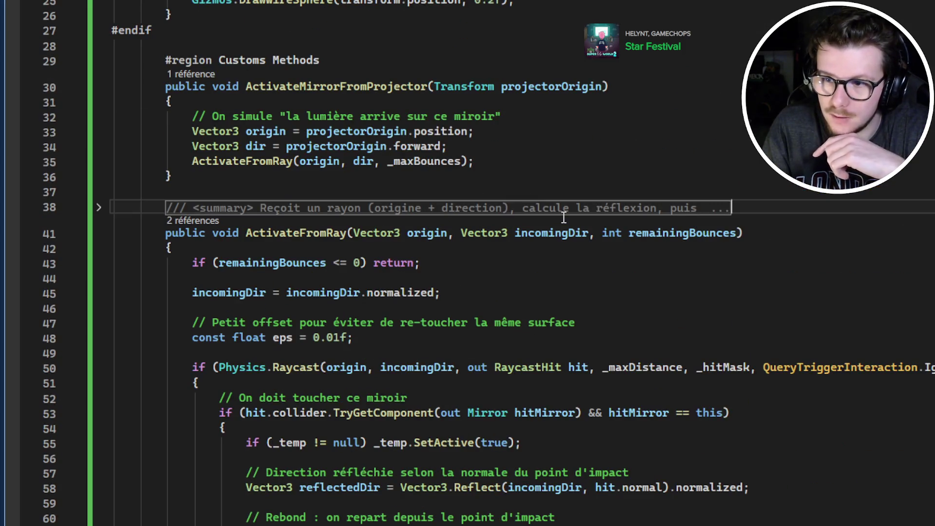
Step: Show all references of projectorOrigin, then go to the calling LightProjector script
{"action": "double_click", "coordinate": [358, 136]}
{"action": "double_click", "coordinate": [358, 143]}
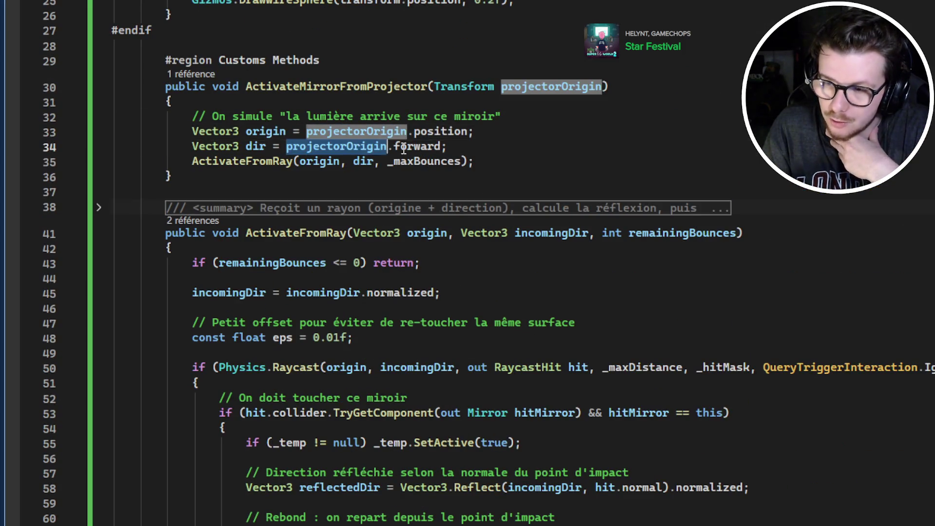
{"action": "scroll", "coordinate": [397, 141], "scroll_direction": "up", "scroll_amount": 5}
{"action": "left_click", "coordinate": [541, 312]}
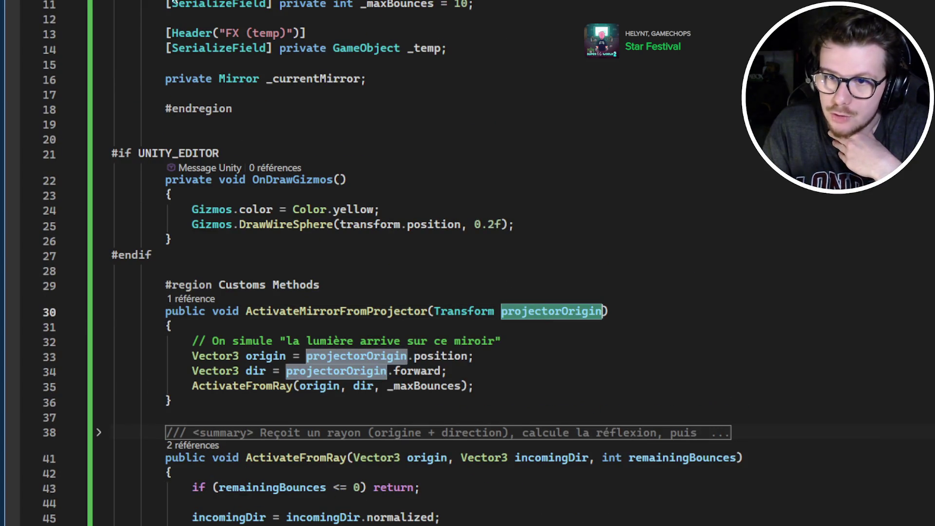
{"action": "key", "text": "ctrl+Tab"}
{"action": "scroll", "coordinate": [494, 298], "scroll_direction": "down", "scroll_amount": 3}
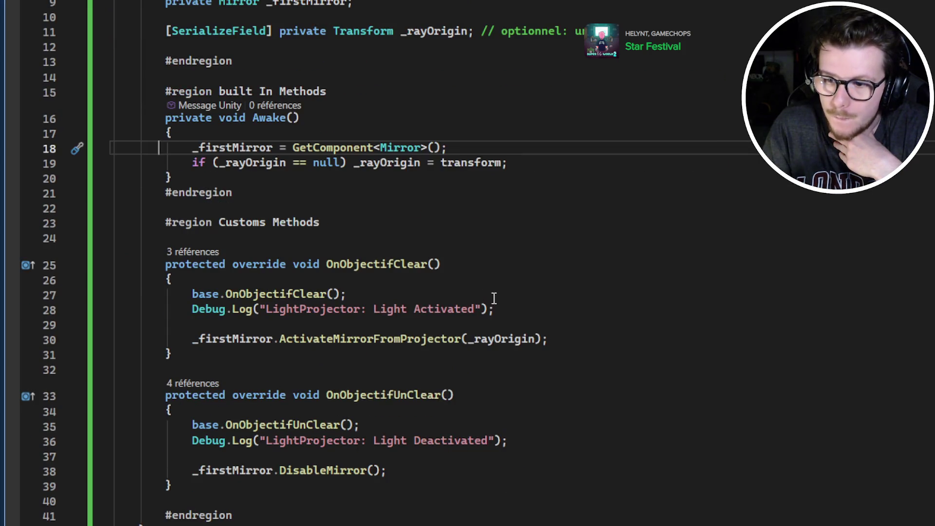
Step: Highlight _rayOrigin passed to the first mirror and its optional ray origin comment on line 11
{"action": "double_click", "coordinate": [508, 338]}
{"action": "scroll", "coordinate": [508, 332], "scroll_direction": "up", "scroll_amount": 3}
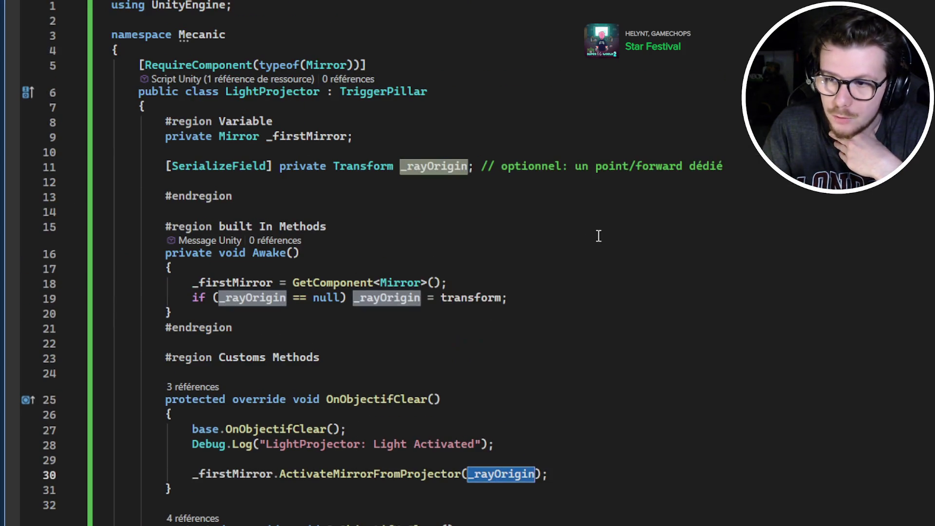
{"action": "left_click_drag", "start_coordinate": [483, 172], "coordinate": [750, 168]}
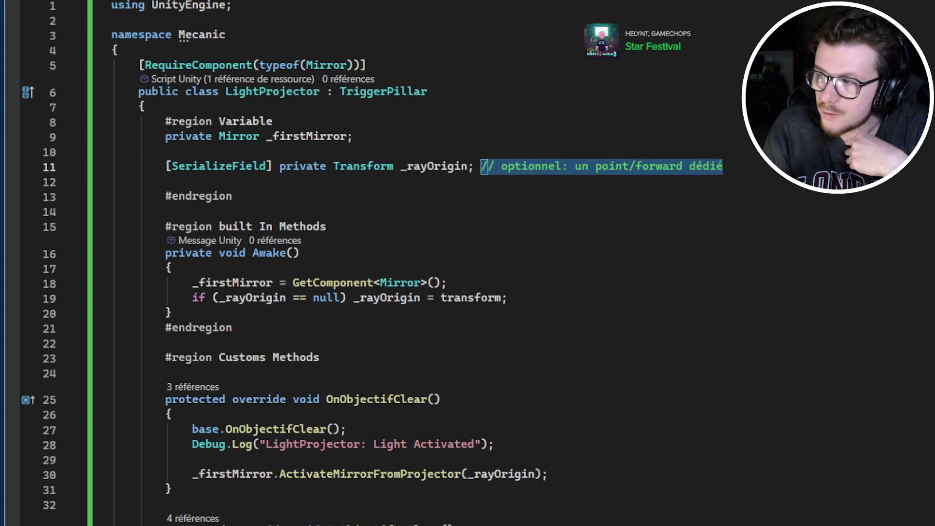
Step: In Mirror.cs, highlight the projectorOrigin position and _maxBounces passed to ActivateFromRay
{"action": "key", "text": "ctrl+Tab"}
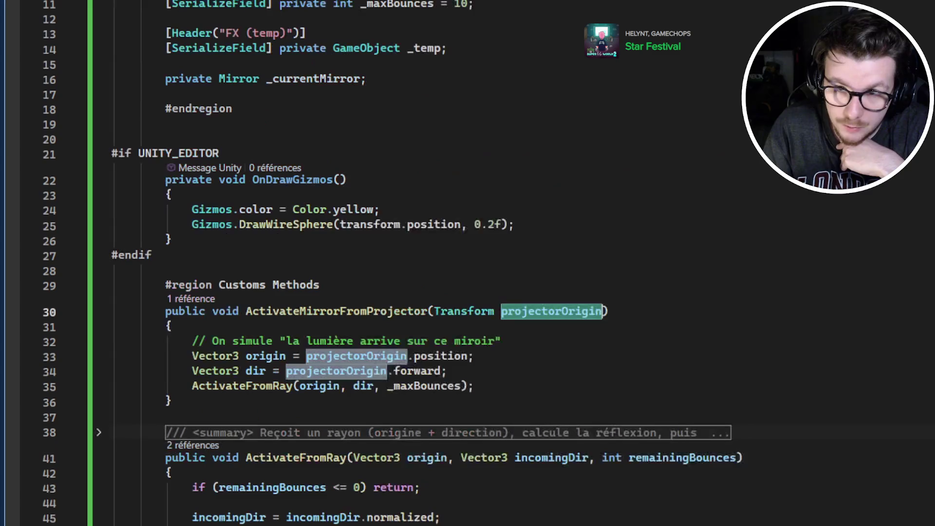
{"action": "scroll", "coordinate": [516, 195], "scroll_direction": "down", "scroll_amount": 1}
{"action": "scroll", "coordinate": [497, 210], "scroll_direction": "up", "scroll_amount": 4}
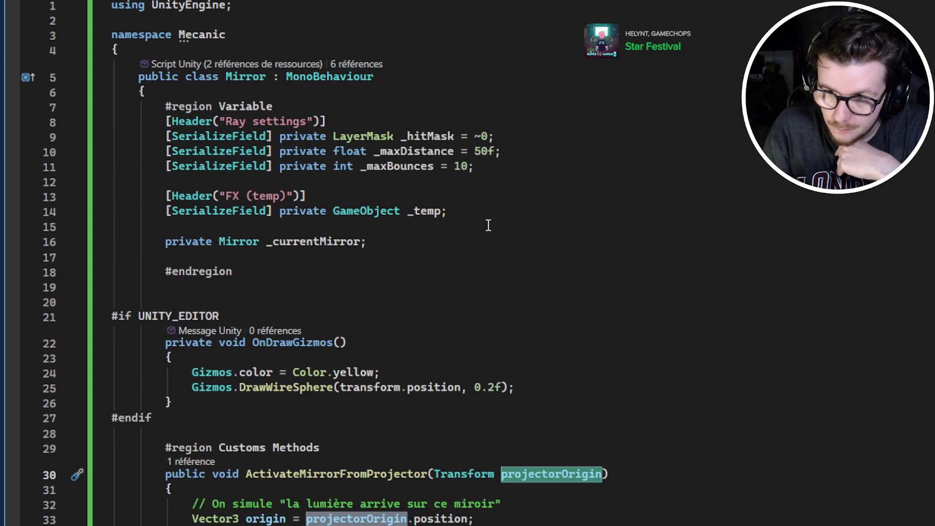
{"action": "scroll", "coordinate": [495, 223], "scroll_direction": "down", "scroll_amount": 1}
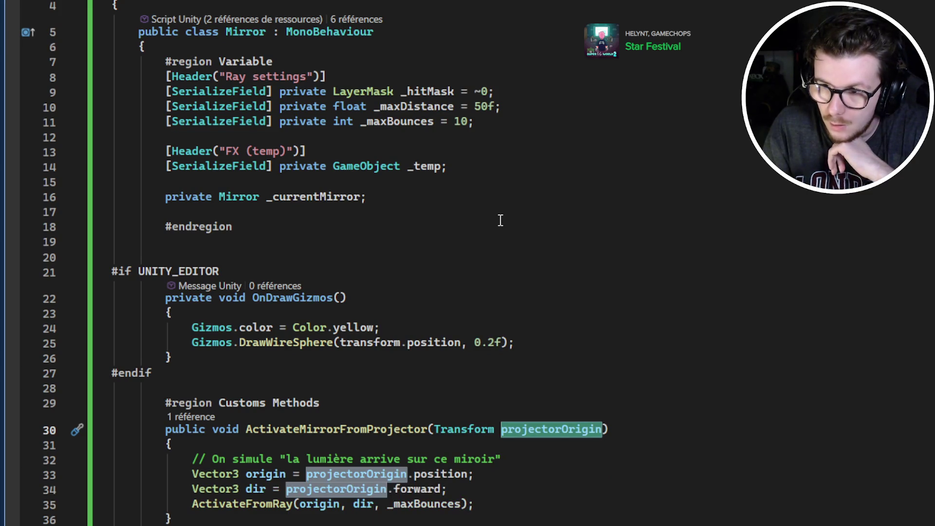
{"action": "scroll", "coordinate": [500, 220], "scroll_direction": "down", "scroll_amount": 3}
{"action": "scroll", "coordinate": [551, 273], "scroll_direction": "down", "scroll_amount": 2}
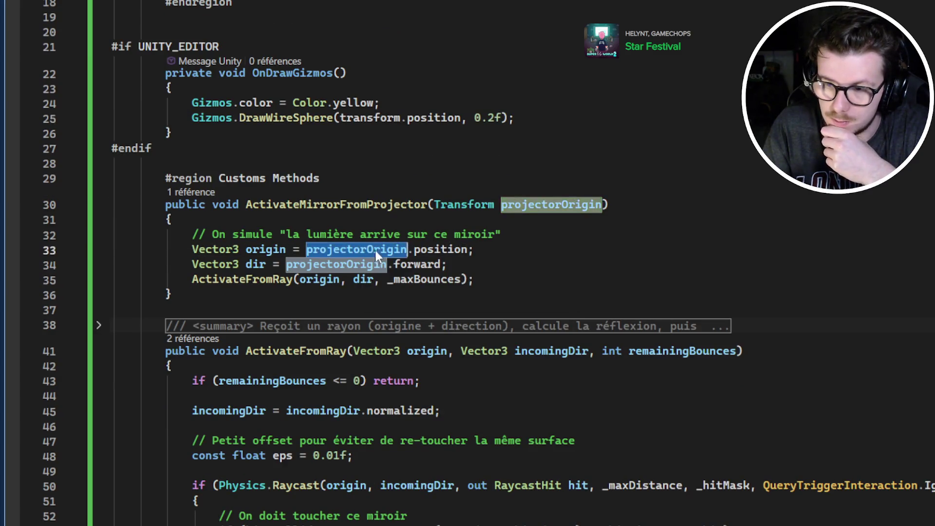
{"action": "double_click", "coordinate": [425, 252]}
{"action": "double_click", "coordinate": [424, 279]}
{"action": "scroll", "coordinate": [438, 214], "scroll_direction": "down", "scroll_amount": 4}
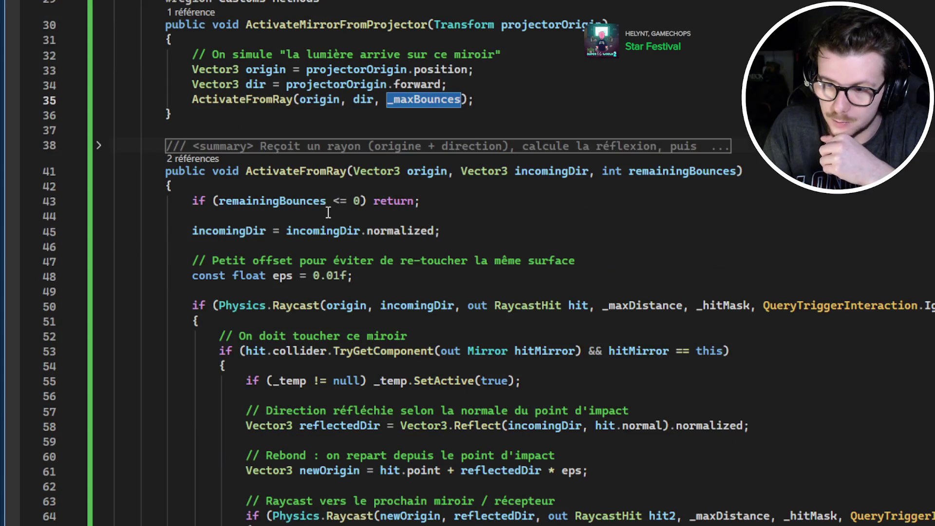
{"action": "scroll", "coordinate": [476, 208], "scroll_direction": "down", "scroll_amount": 1}
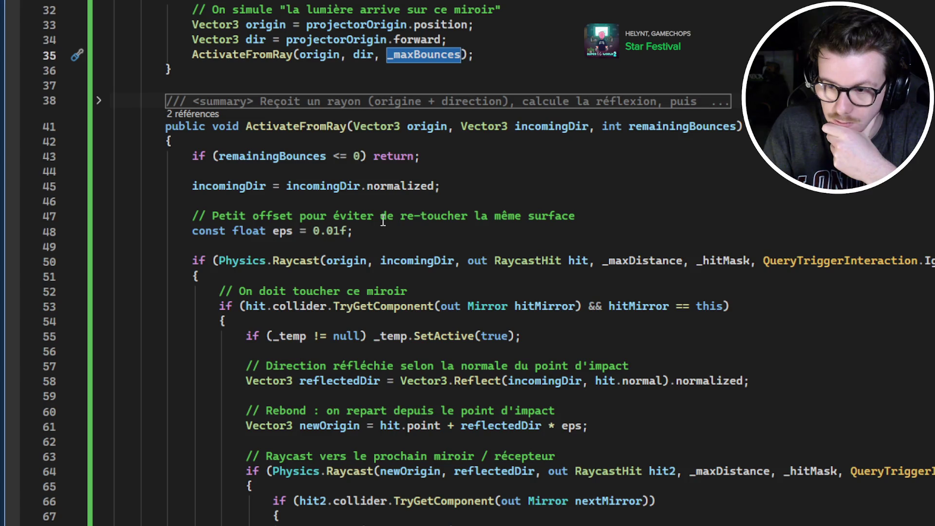
{"action": "scroll", "coordinate": [383, 220], "scroll_direction": "down", "scroll_amount": 1}
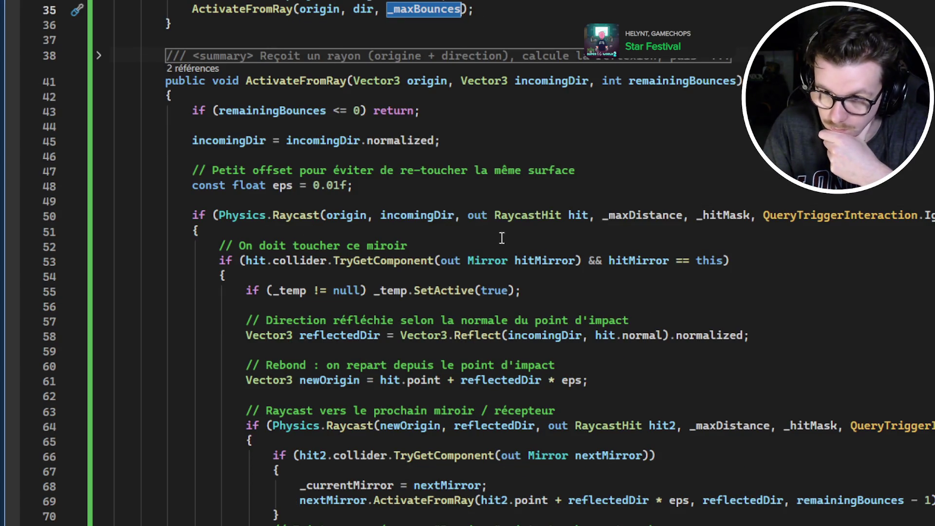
Step: Check the line 50 raycast and the uses of _maxDistance and _maxBounces
{"action": "scroll", "coordinate": [567, 230], "scroll_direction": "down", "scroll_amount": 1}
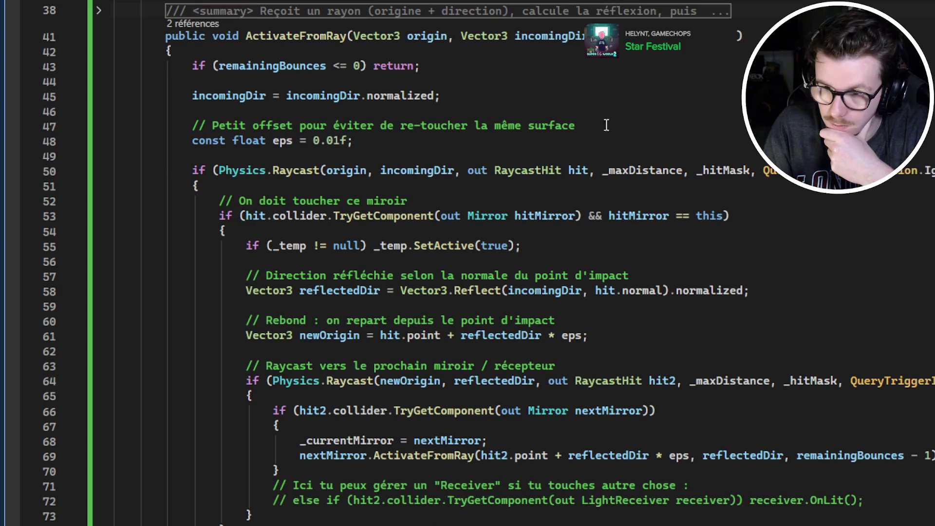
{"action": "left_click", "coordinate": [269, 173]}
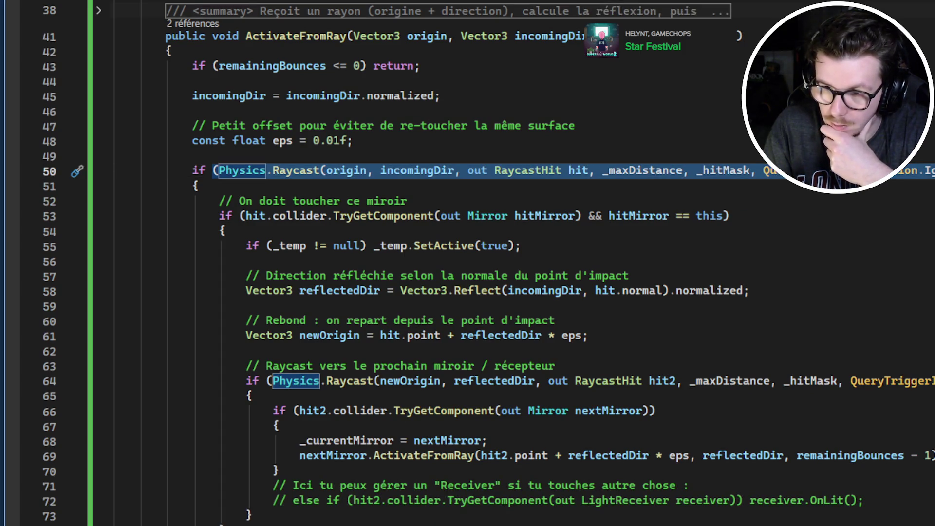
{"action": "scroll", "coordinate": [485, 100], "scroll_direction": "up", "scroll_amount": 12}
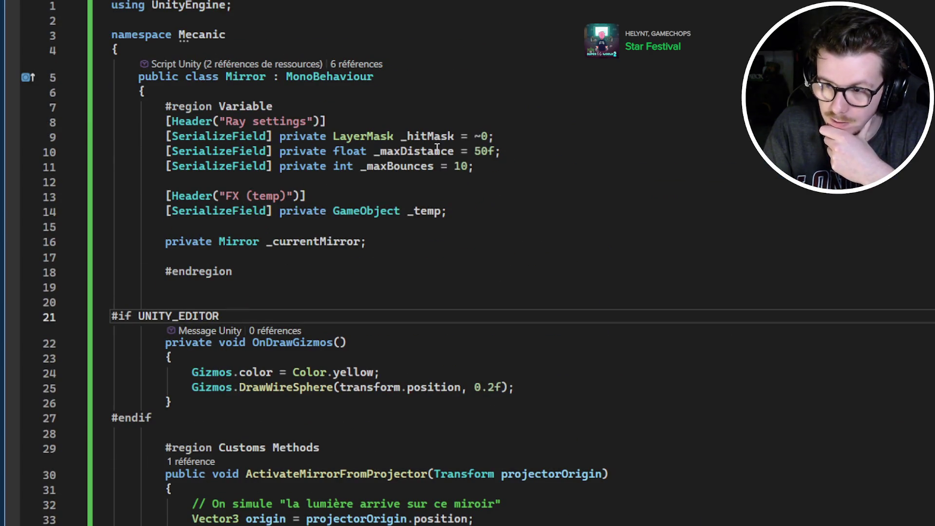
{"action": "left_click", "coordinate": [437, 151]}
{"action": "scroll", "coordinate": [558, 69], "scroll_direction": "down", "scroll_amount": 2}
{"action": "left_click", "coordinate": [414, 88]}
{"action": "scroll", "coordinate": [569, 101], "scroll_direction": "down", "scroll_amount": 9}
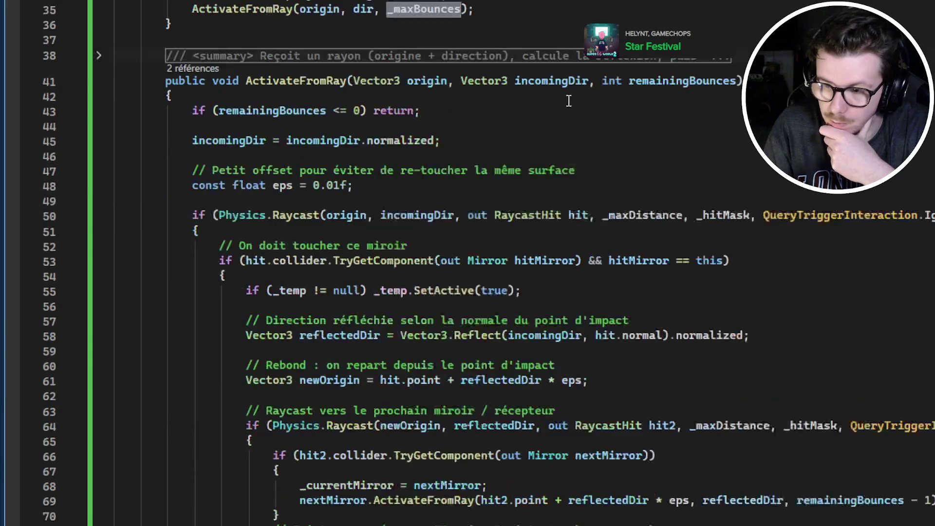
{"action": "scroll", "coordinate": [570, 100], "scroll_direction": "down", "scroll_amount": 3}
Step: Select the raycast condition, the this-mirror check and the _temp activation on line 55
{"action": "mouse_move", "coordinate": [191, 81]}
{"action": "left_mouse_down"}
{"action": "mouse_move", "coordinate": [760, 81]}
{"action": "mouse_move", "coordinate": [728, 127]}
{"action": "left_mouse_up"}
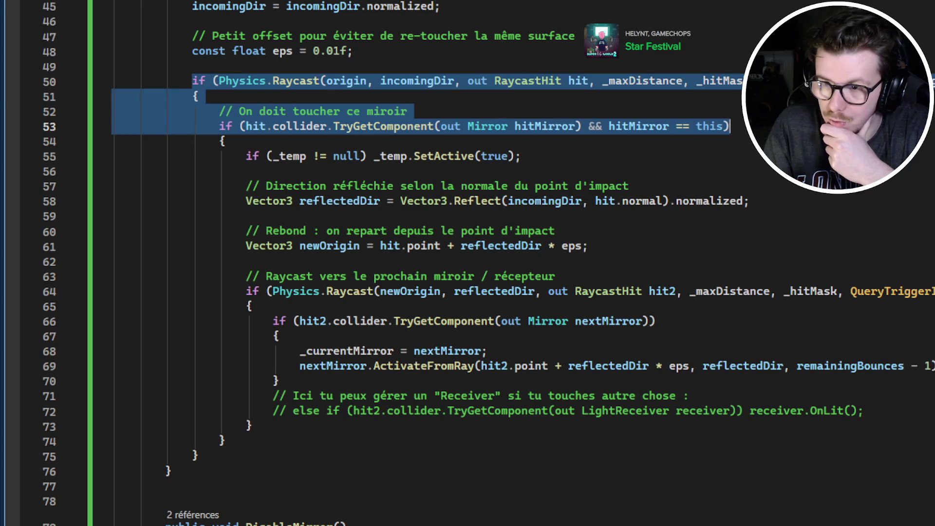
{"action": "left_click", "coordinate": [589, 140]}
{"action": "key", "text": "Down"}
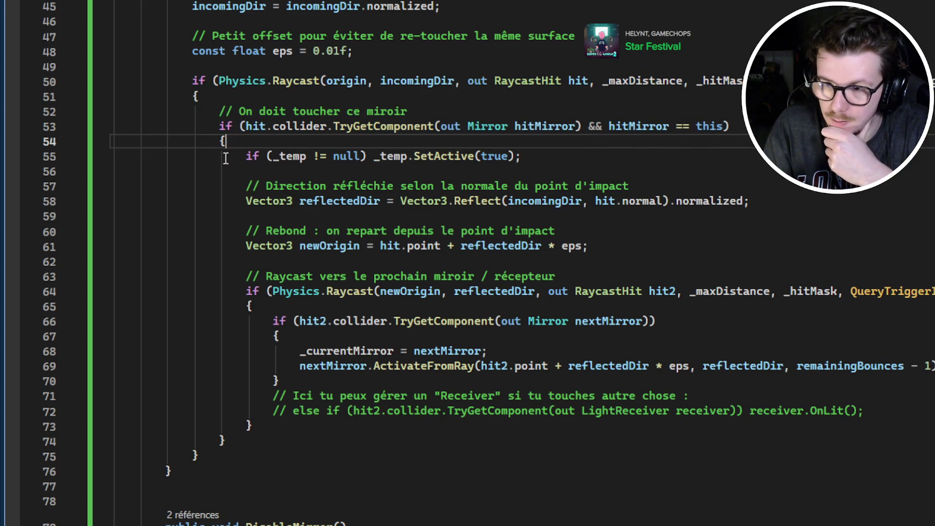
{"action": "left_click", "coordinate": [602, 158], "text": "shift"}
{"action": "double_click", "coordinate": [295, 156]}
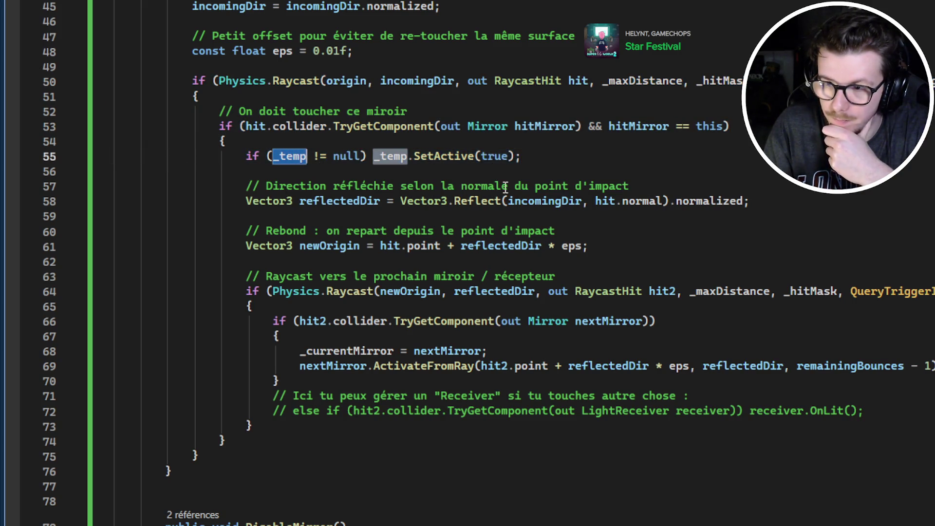
{"action": "triple_click", "coordinate": [261, 156]}
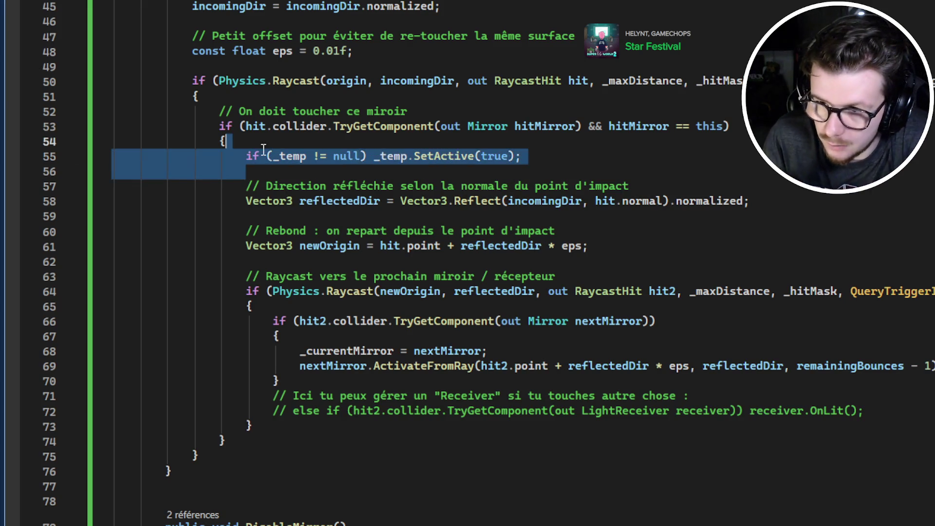
{"action": "left_click_drag", "start_coordinate": [246, 156], "coordinate": [593, 156]}
{"action": "scroll", "coordinate": [686, 175], "scroll_direction": "down", "scroll_amount": 1}
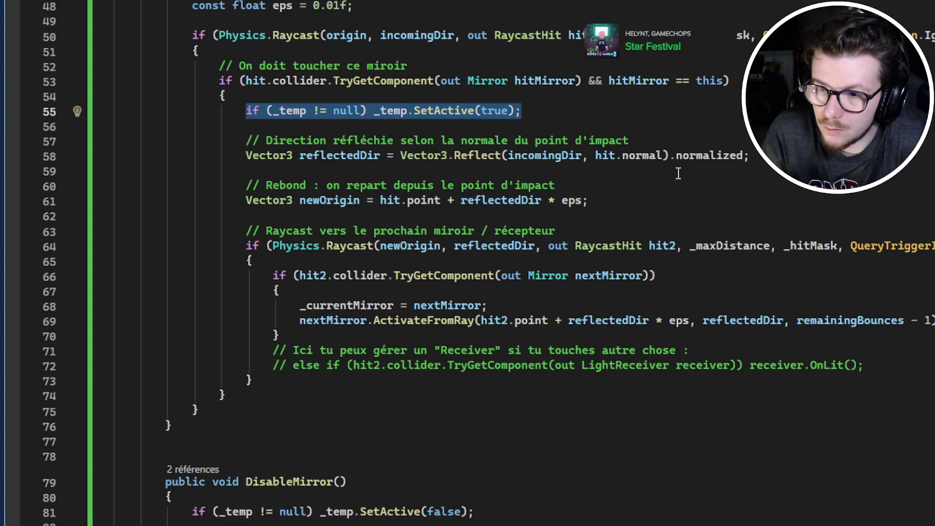
Step: Highlight the reflected-direction comment, reflectedDir and incomingDir in the Reflect call
{"action": "left_click_drag", "start_coordinate": [233, 142], "coordinate": [633, 142]}
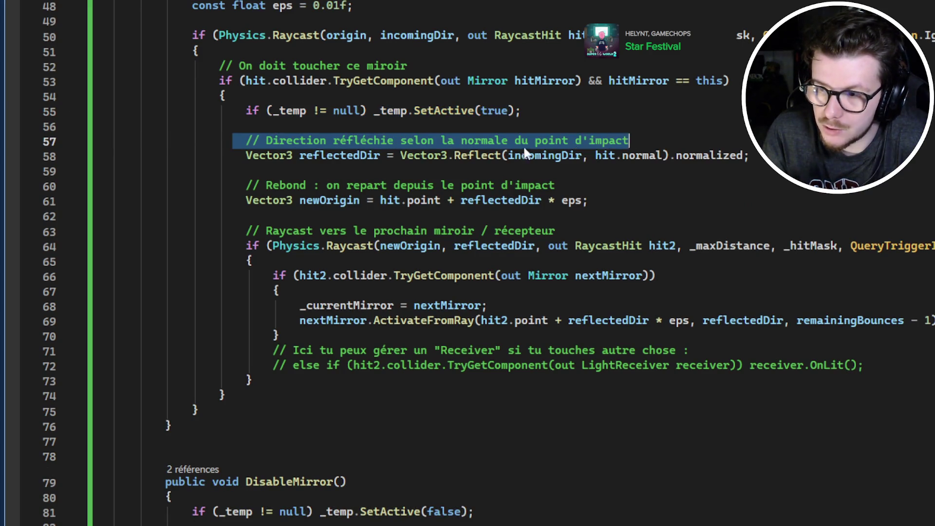
{"action": "left_click", "coordinate": [297, 159]}
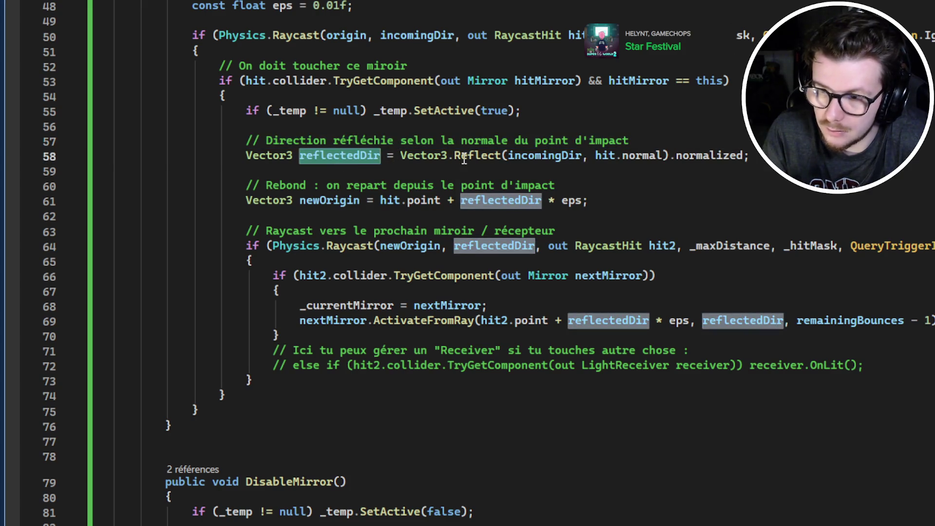
{"action": "double_click", "coordinate": [558, 157]}
{"action": "mouse_move", "coordinate": [413, 36]}
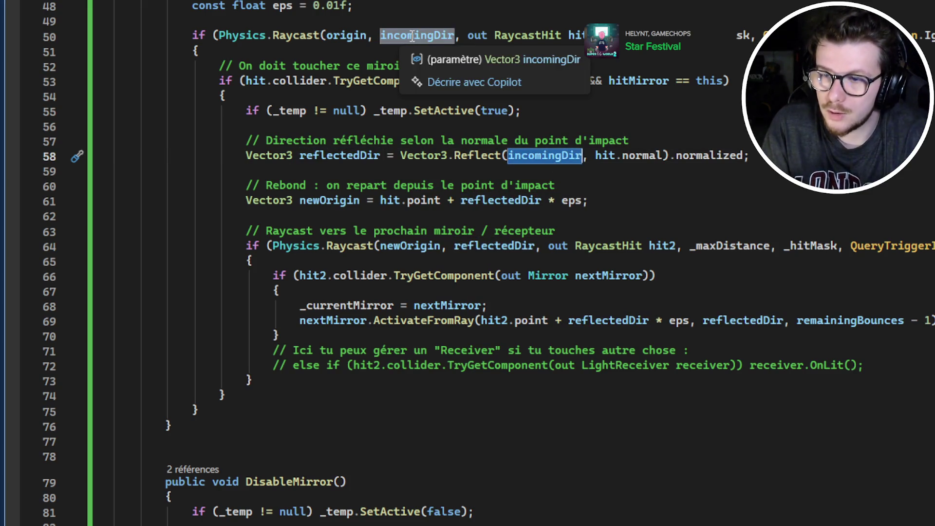
{"action": "scroll", "coordinate": [413, 37], "scroll_direction": "up", "scroll_amount": 2}
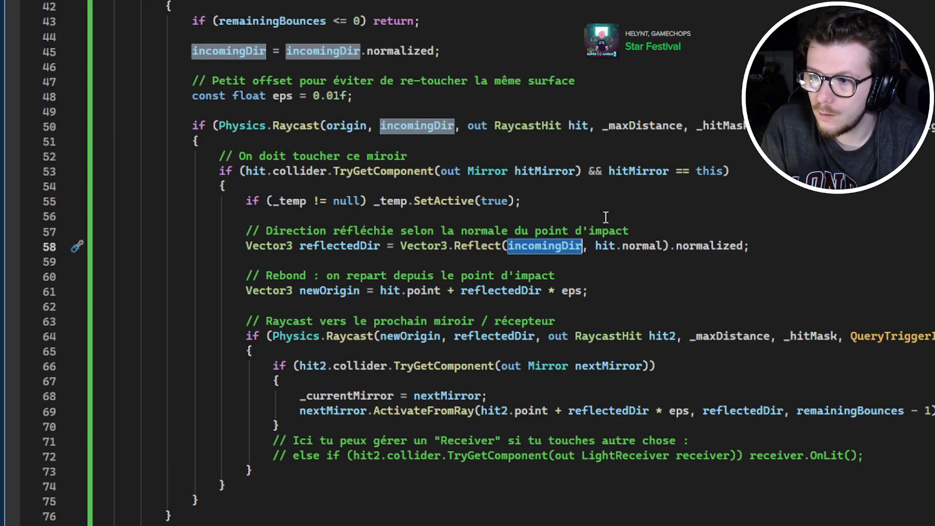
{"action": "mouse_move", "coordinate": [609, 248]}
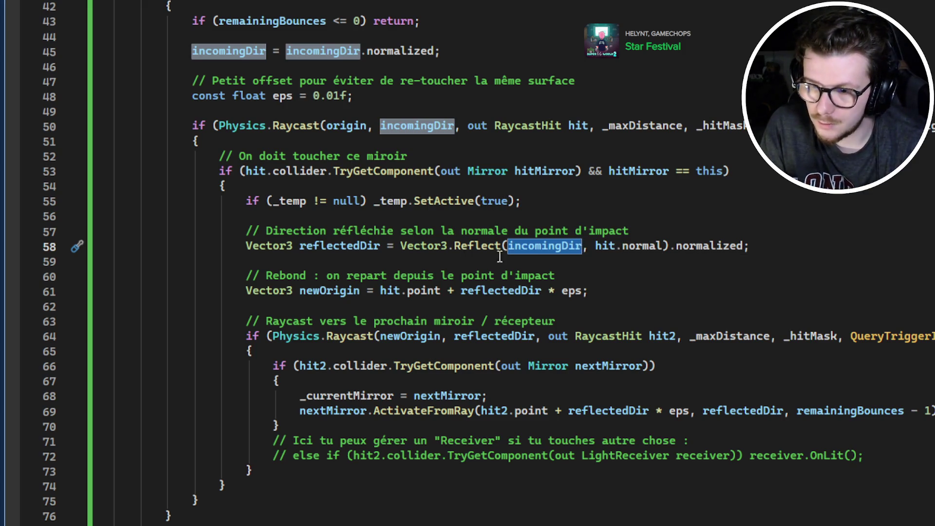
{"action": "left_click", "coordinate": [350, 246]}
Step: Highlight newOrigin, hit, reflectedDir and eps on line 61
{"action": "scroll", "coordinate": [585, 208], "scroll_direction": "down", "scroll_amount": 1}
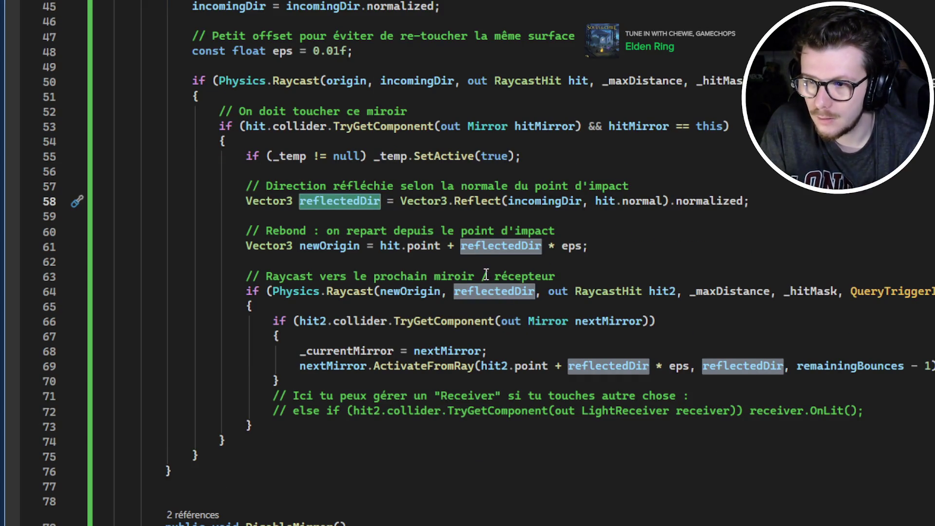
{"action": "left_click", "coordinate": [323, 249]}
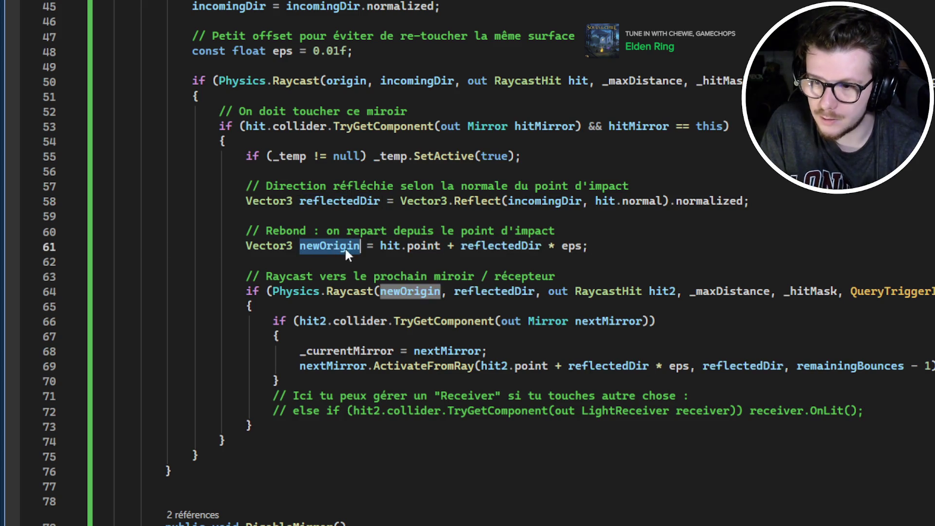
{"action": "left_click", "coordinate": [402, 248]}
{"action": "left_click", "coordinate": [516, 249]}
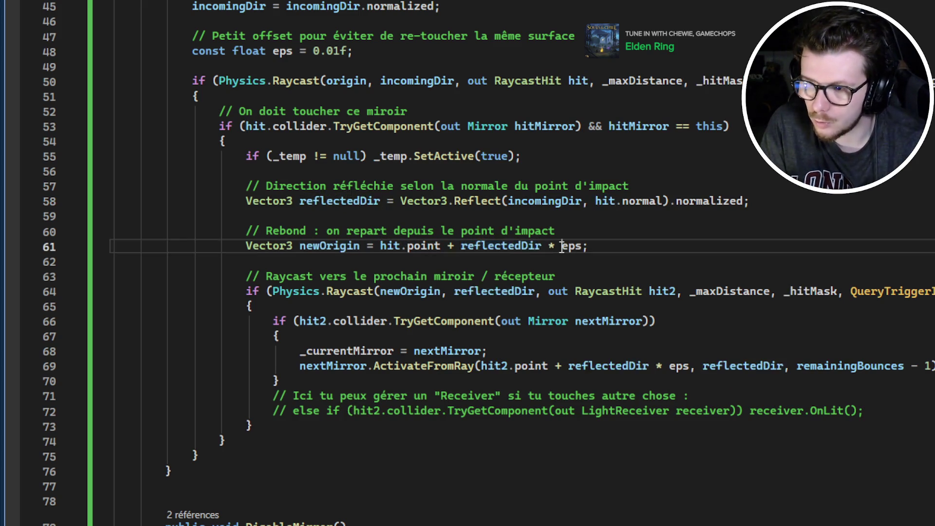
{"action": "left_click", "coordinate": [584, 248]}
{"action": "scroll", "coordinate": [596, 249], "scroll_direction": "down", "scroll_amount": 1}
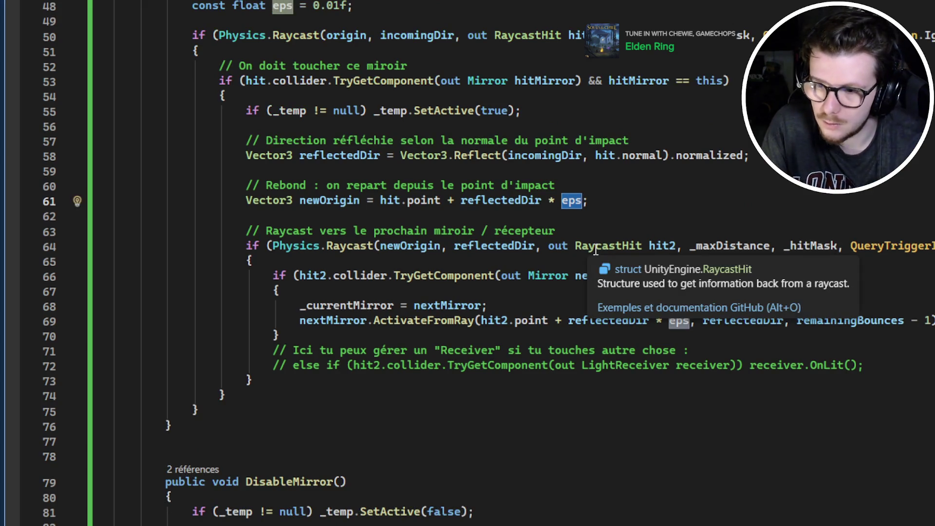
Step: Highlight Physics.Raycast on line 64 and the collider check on line 66
{"action": "left_click", "coordinate": [310, 248]}
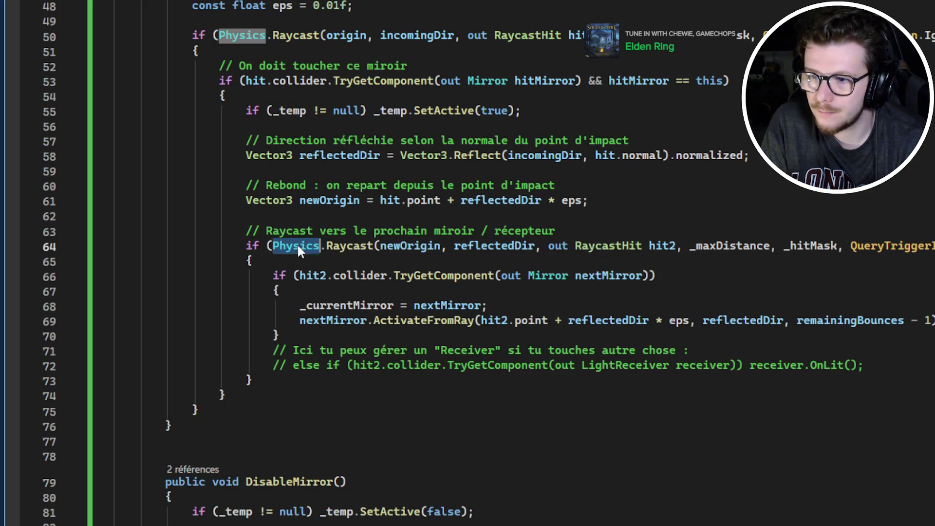
{"action": "double_click", "coordinate": [349, 246]}
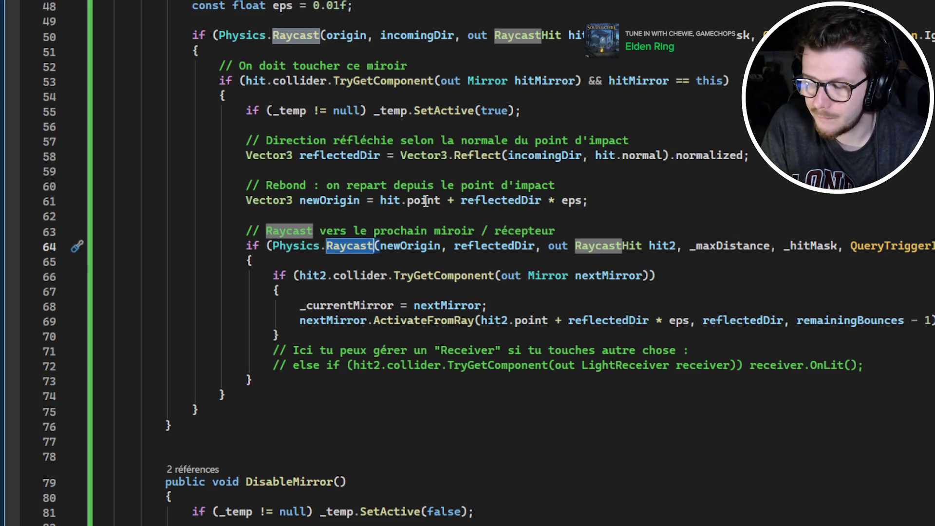
{"action": "double_click", "coordinate": [359, 276]}
{"action": "left_click", "coordinate": [434, 276]}
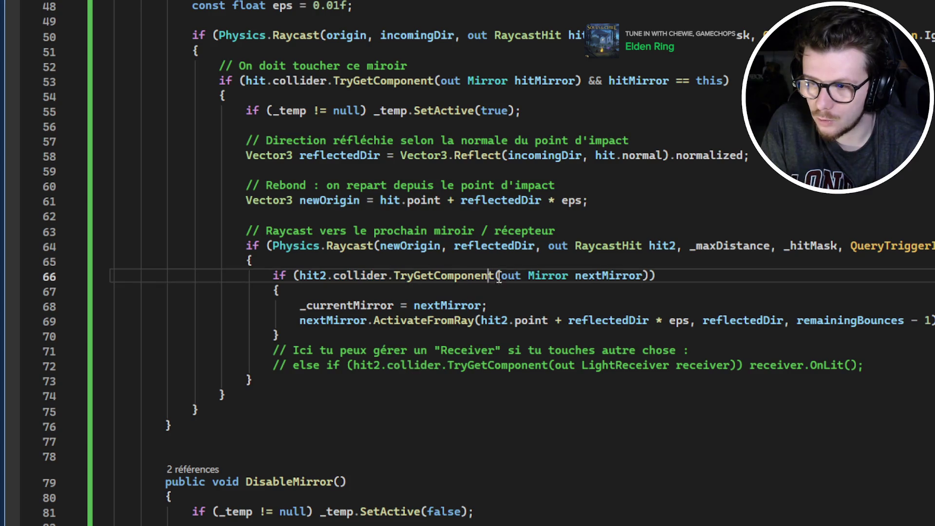
{"action": "triple_click", "coordinate": [563, 276]}
Step: Mark _currentMirror, nextMirror and the recursive bounce call on lines 68–69
{"action": "double_click", "coordinate": [350, 307]}
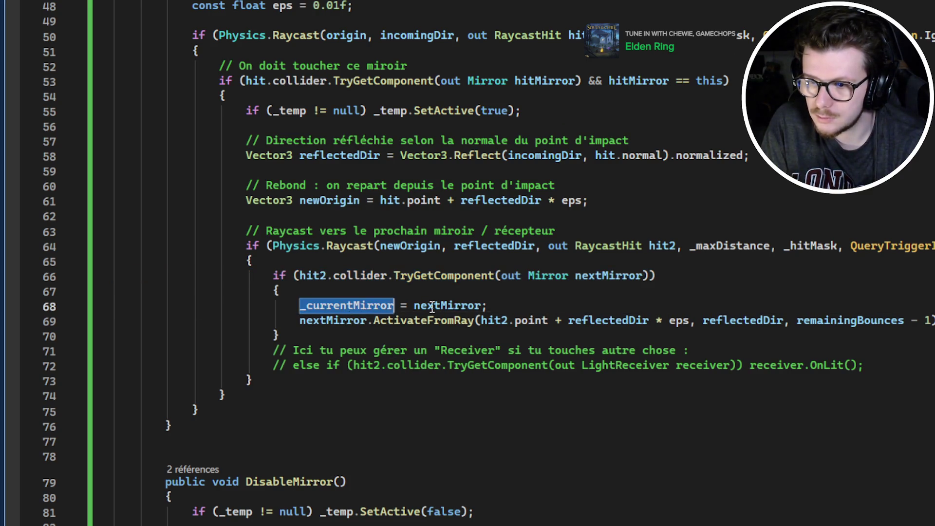
{"action": "left_click", "coordinate": [434, 307]}
{"action": "double_click", "coordinate": [361, 307]}
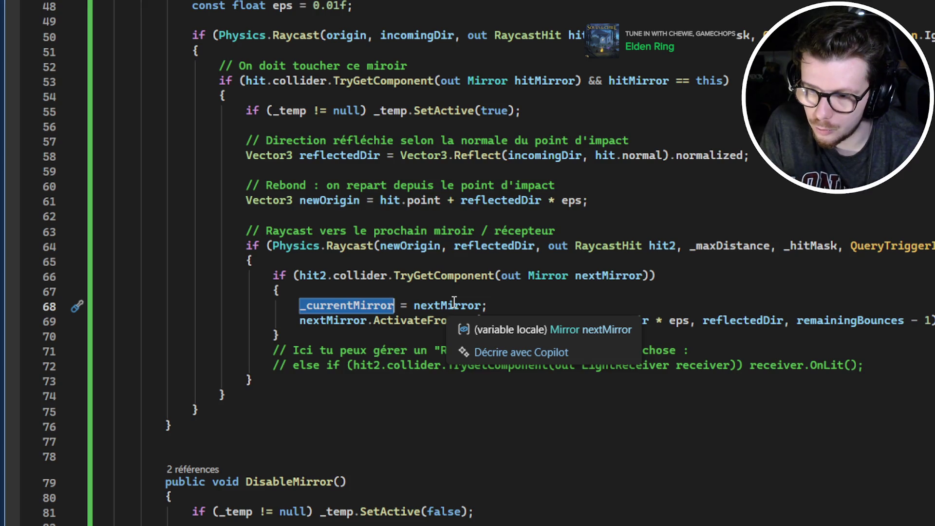
{"action": "left_click", "coordinate": [454, 305]}
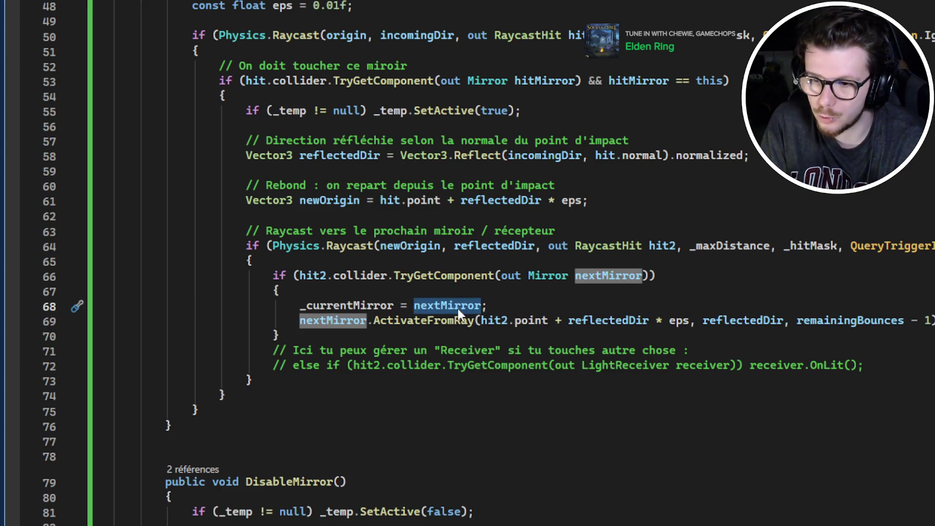
{"action": "left_click", "coordinate": [342, 322]}
{"action": "left_click_drag", "start_coordinate": [490, 306], "coordinate": [789, 326]}
{"action": "left_click", "coordinate": [751, 347]}
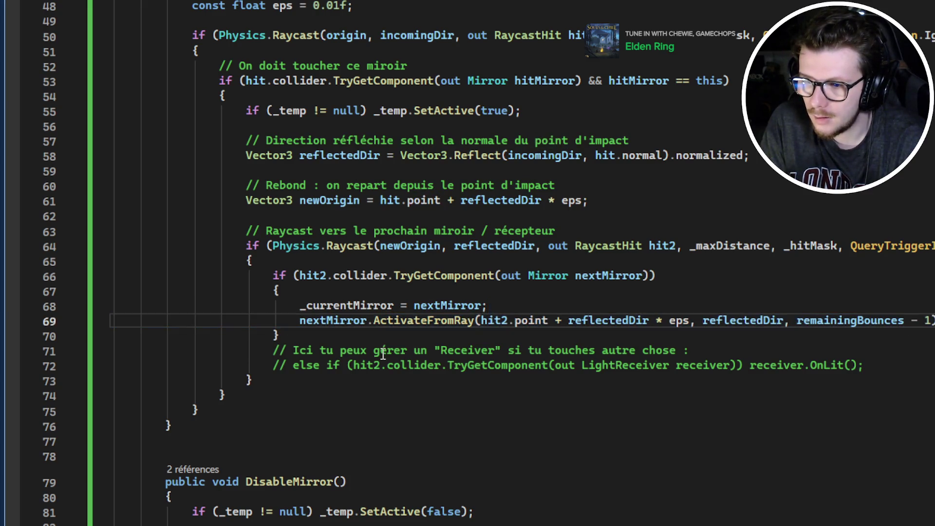
Step: Select the Receiver comment on line 71 and the commented receiver line 72
{"action": "double_click", "coordinate": [383, 354]}
{"action": "left_click", "coordinate": [383, 355]}
{"action": "triple_click", "coordinate": [383, 354]}
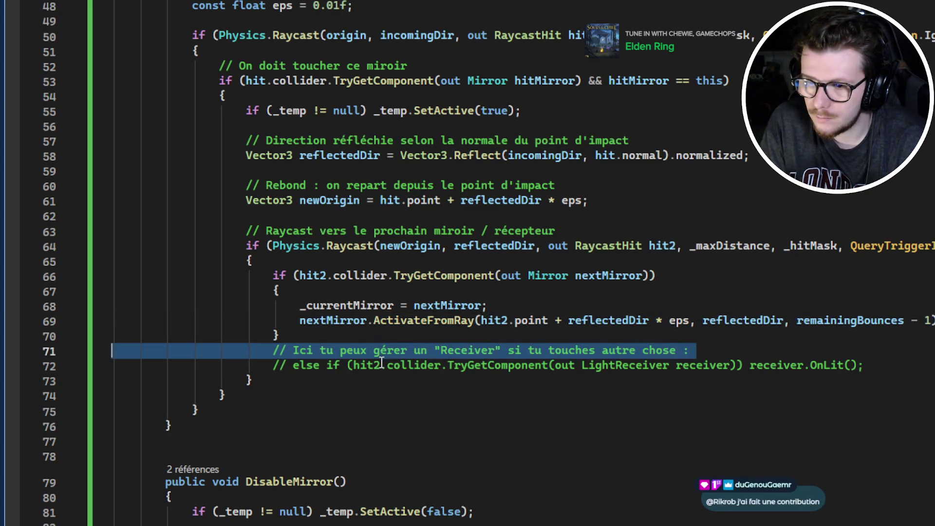
{"action": "triple_click", "coordinate": [379, 363]}
{"action": "double_click", "coordinate": [391, 349]}
{"action": "triple_click", "coordinate": [392, 352]}
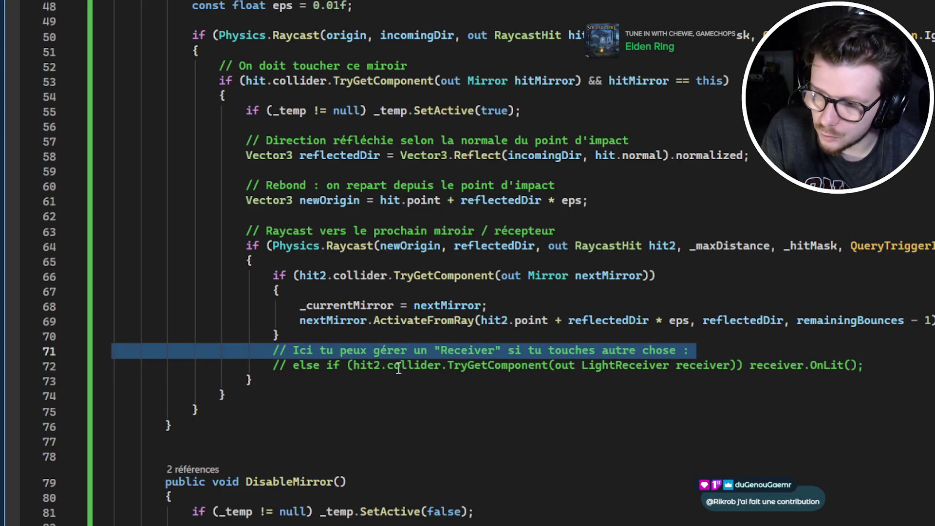
{"action": "double_click", "coordinate": [404, 367]}
{"action": "left_click", "coordinate": [404, 367]}
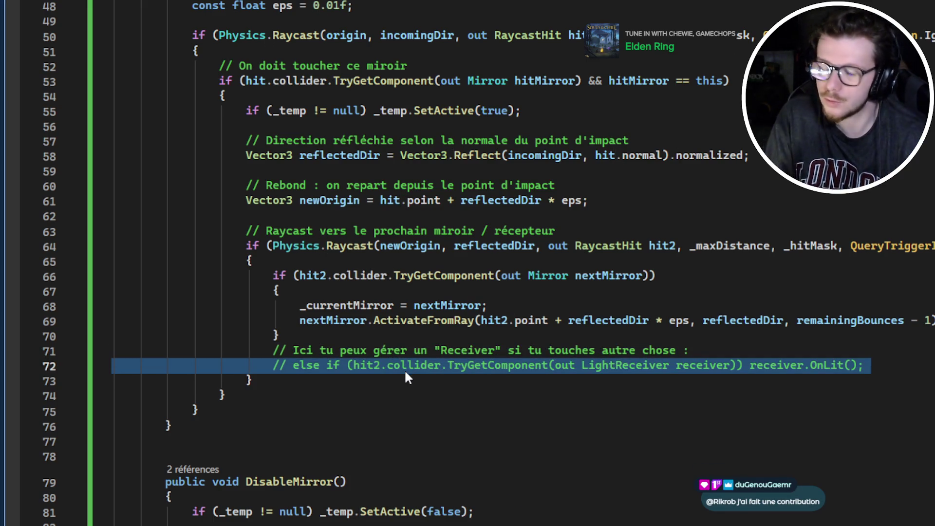
Step: Scroll to DisableMirror at line 86 and return to the Unity editor
{"action": "scroll", "coordinate": [407, 377], "scroll_direction": "down", "scroll_amount": 1}
{"action": "scroll", "coordinate": [390, 399], "scroll_direction": "down", "scroll_amount": 3}
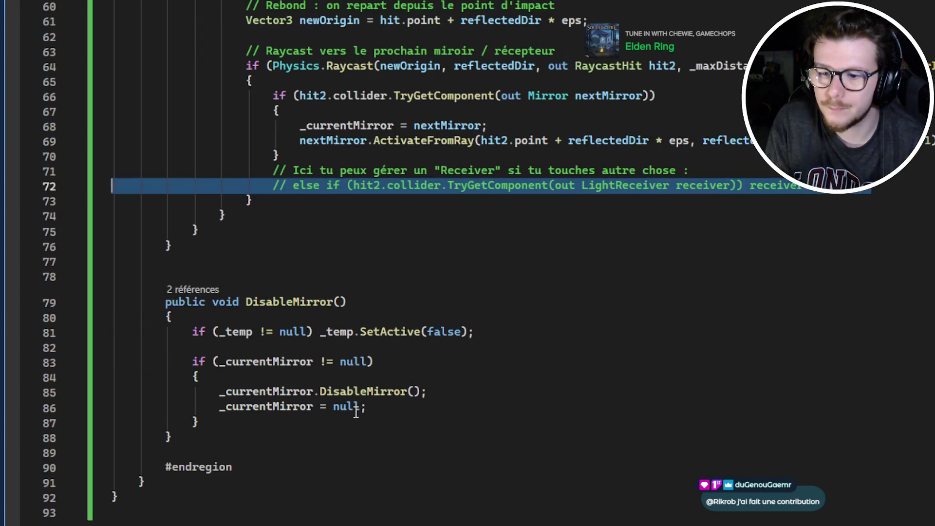
{"action": "left_click", "coordinate": [406, 409]}
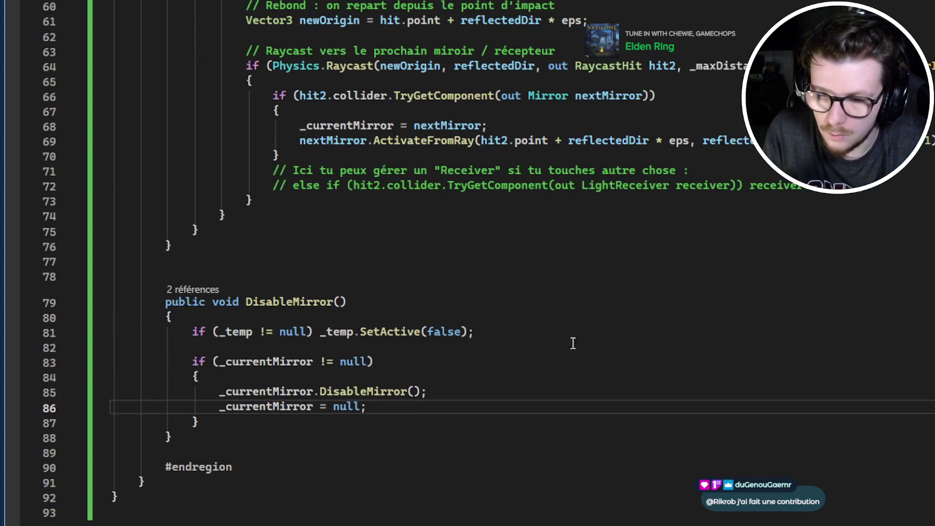
{"action": "key", "text": "alt+Tab"}
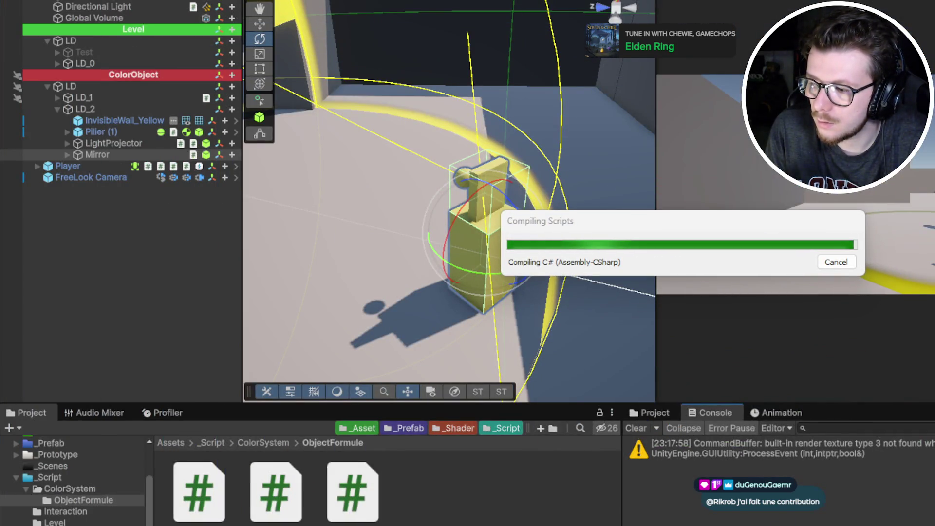
Step: Check the word 'simule' on line 32 in the code editor
{"action": "key", "text": "alt+Tab"}
{"action": "scroll", "coordinate": [417, 374], "scroll_direction": "up", "scroll_amount": 20}
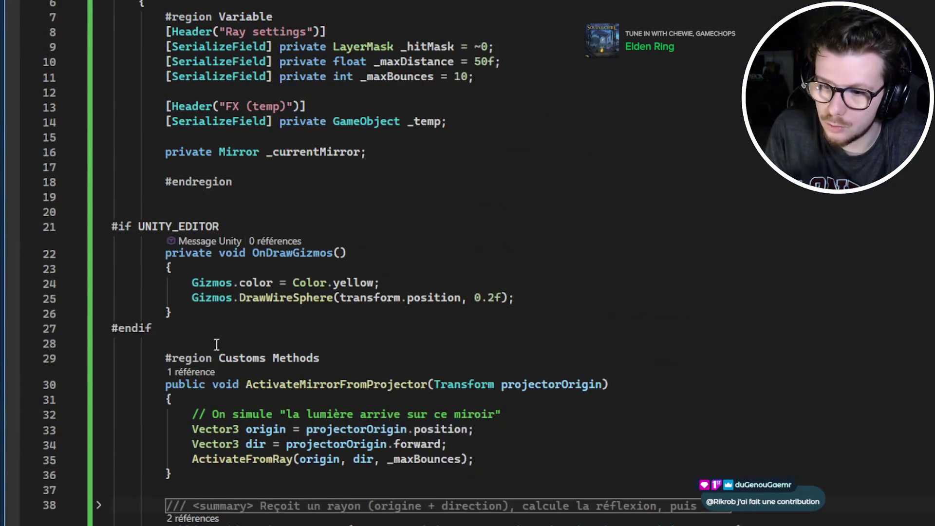
{"action": "scroll", "coordinate": [264, 254], "scroll_direction": "down", "scroll_amount": 2}
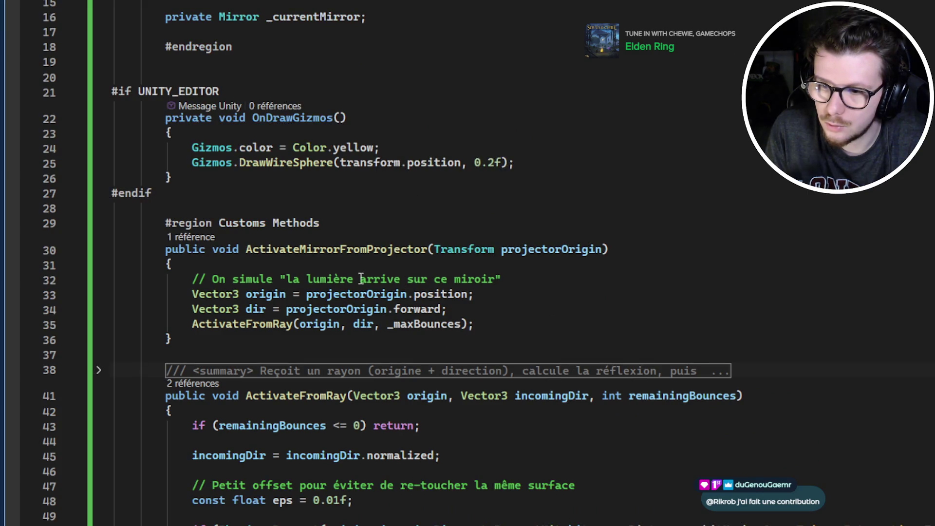
{"action": "double_click", "coordinate": [253, 279]}
Step: Let Unity finish reloading the scripts, then clear the old console messages
{"action": "key", "text": "alt+Tab"}
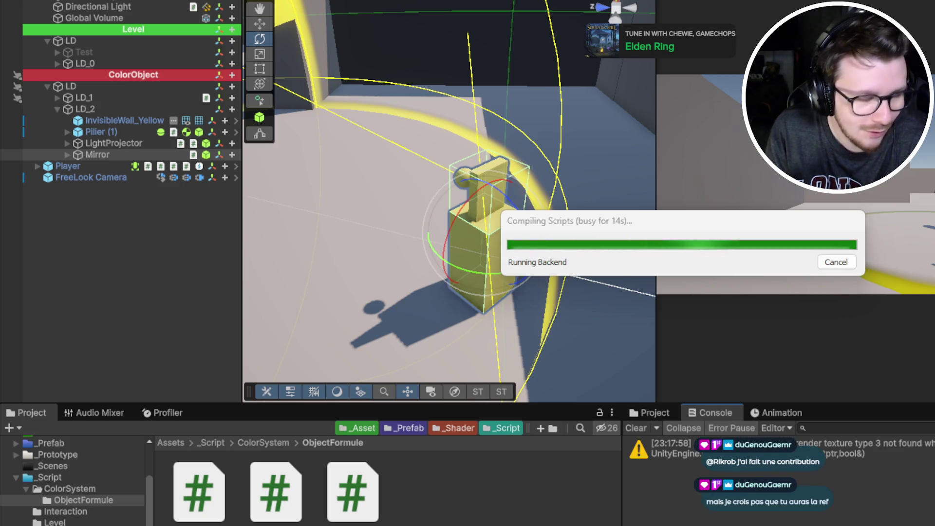
{"action": "key", "text": "super+d"}
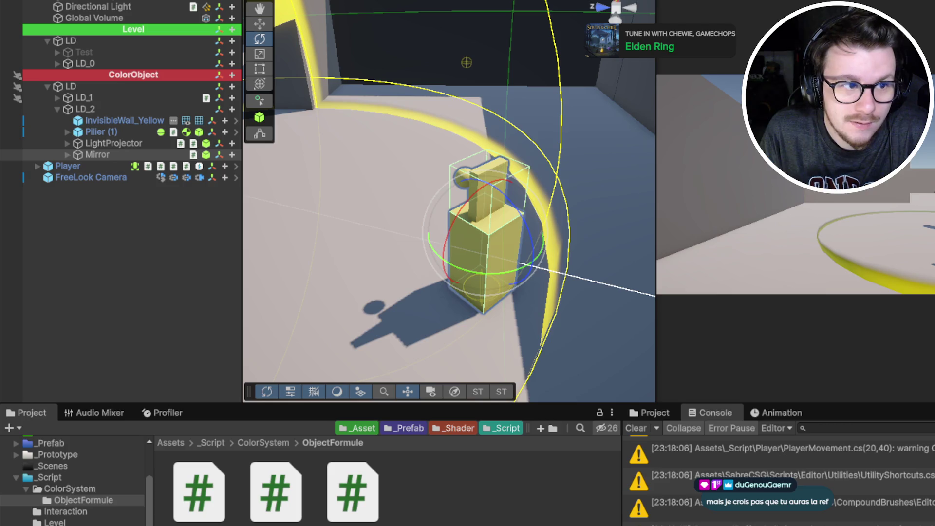
{"action": "left_click", "coordinate": [642, 430]}
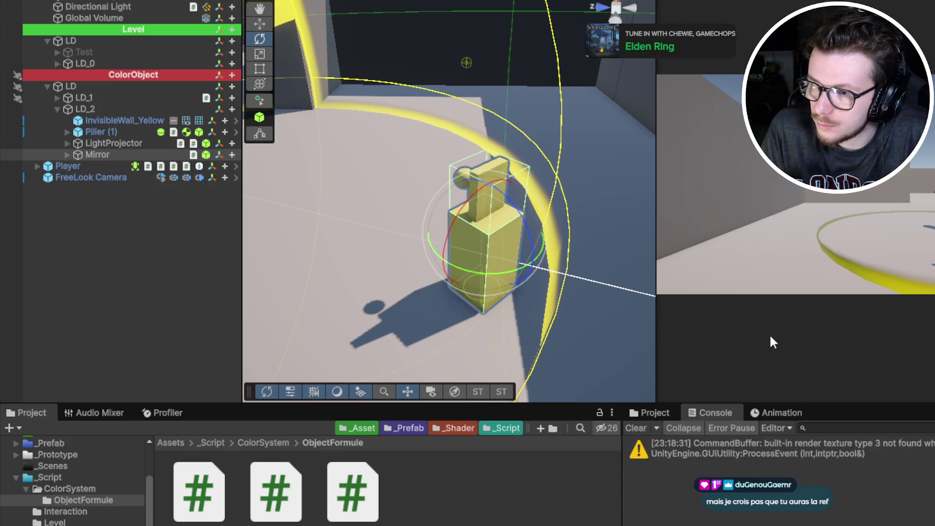
Step: Expand LightProjector to show 3D, PosPick, Forward and Sphere, and orbit the Scene view around it
{"action": "scroll", "coordinate": [468, 243], "scroll_direction": "down", "scroll_amount": 5}
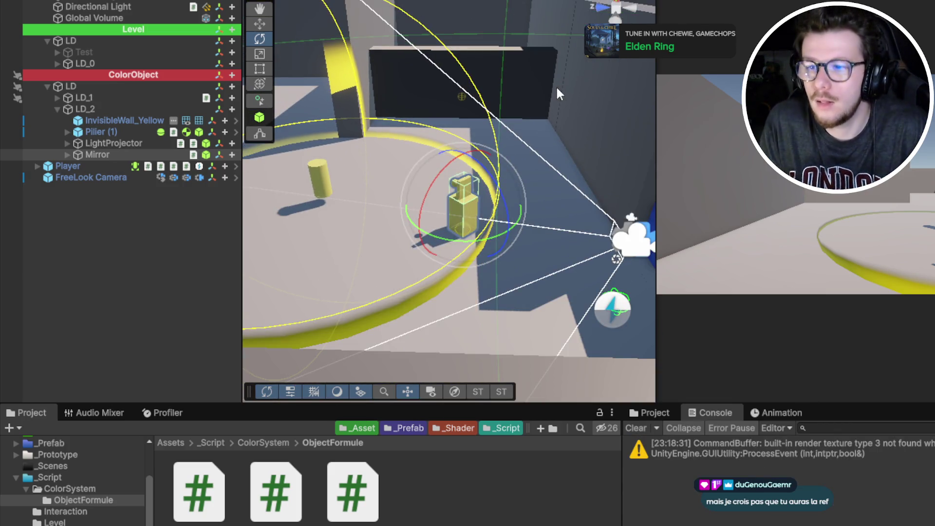
{"action": "mouse_move", "coordinate": [549, 90]}
{"action": "left_mouse_down"}
{"action": "mouse_move", "coordinate": [460, 235]}
{"action": "mouse_move", "coordinate": [460, 312]}
{"action": "left_mouse_up"}
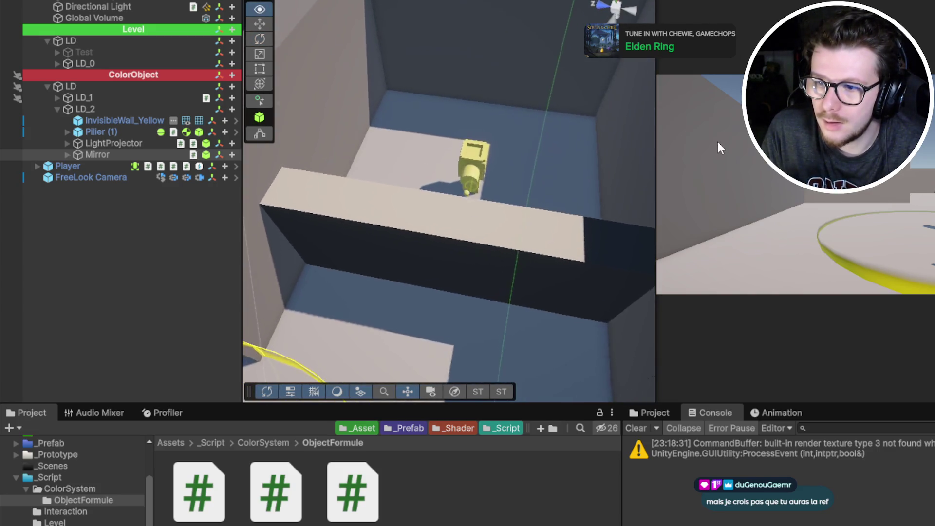
{"action": "scroll", "coordinate": [502, 281], "scroll_direction": "up", "scroll_amount": 5}
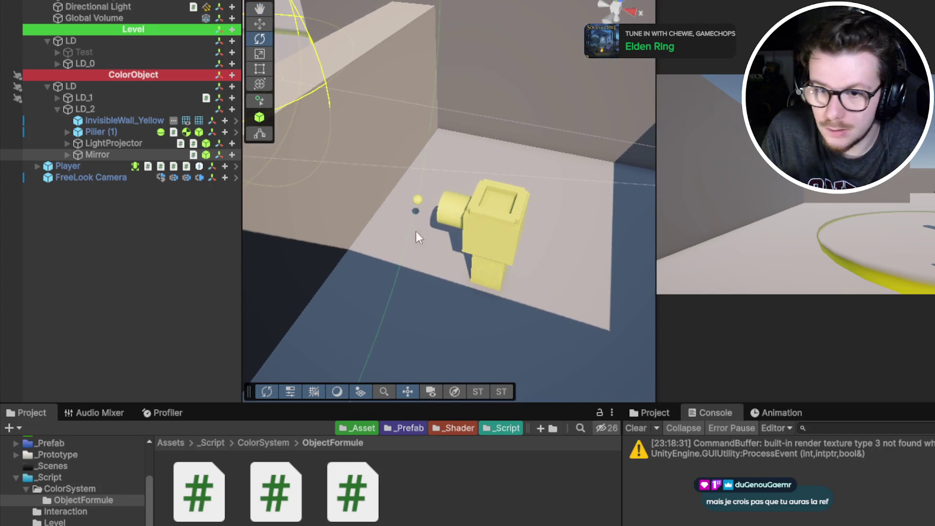
{"action": "left_click", "coordinate": [105, 143]}
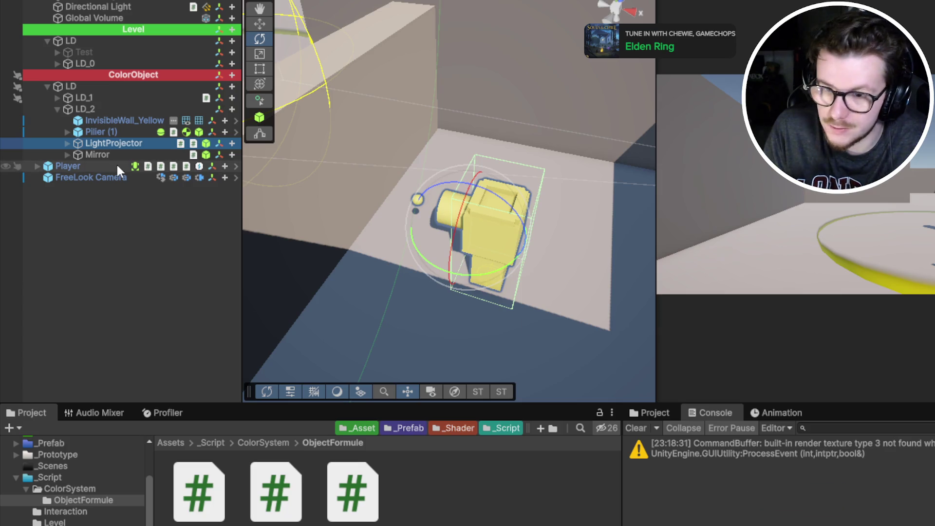
{"action": "left_click", "coordinate": [67, 142]}
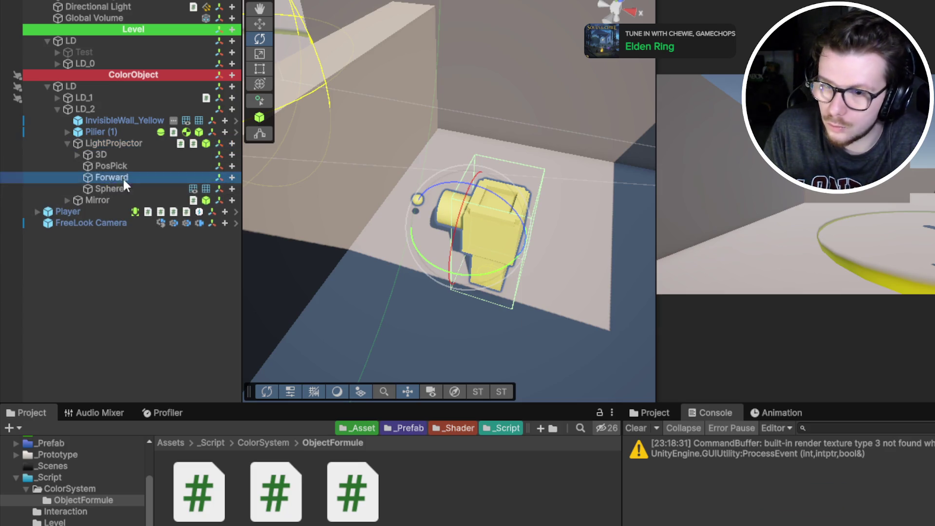
{"action": "mouse_move", "coordinate": [585, 268]}
{"action": "left_mouse_down"}
{"action": "mouse_move", "coordinate": [614, 262]}
{"action": "mouse_move", "coordinate": [438, 219]}
{"action": "mouse_move", "coordinate": [313, 174]}
{"action": "mouse_move", "coordinate": [455, 236]}
{"action": "mouse_move", "coordinate": [400, 134]}
{"action": "mouse_move", "coordinate": [471, 167]}
{"action": "left_mouse_up"}
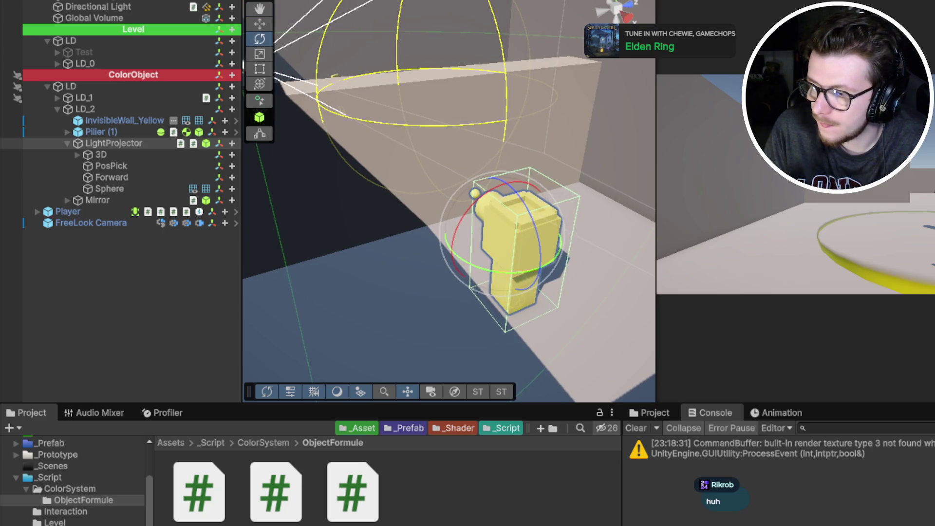
{"action": "key", "text": "alt+Tab"}
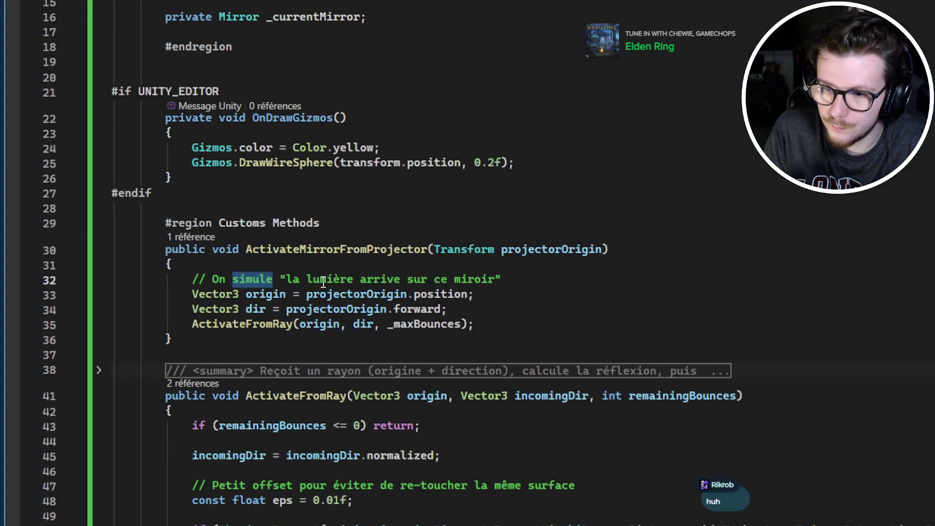
{"action": "key", "text": "alt+Tab"}
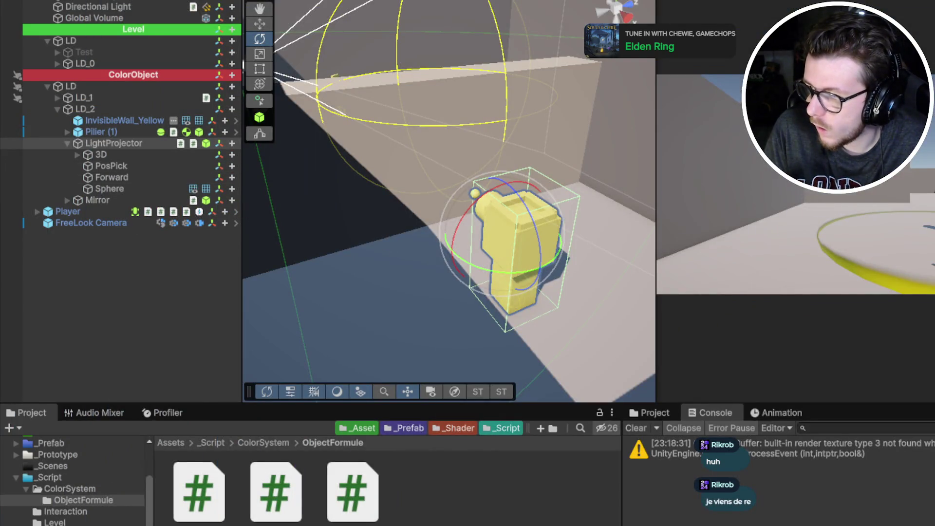
Step: Select LightProjector and Mirror, frame LightProjector with F, and orbit to new viewpoints
{"action": "left_click", "coordinate": [115, 156]}
{"action": "left_click", "coordinate": [119, 146]}
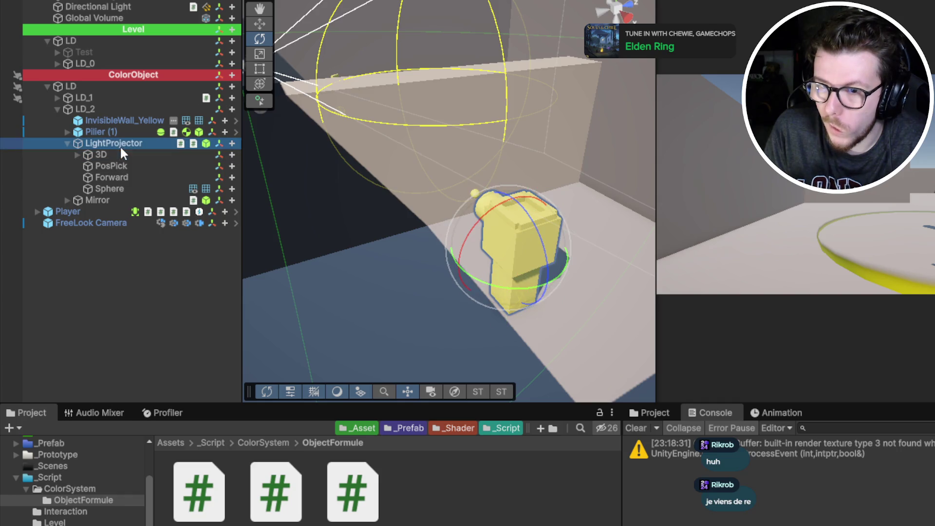
{"action": "left_click", "coordinate": [117, 200]}
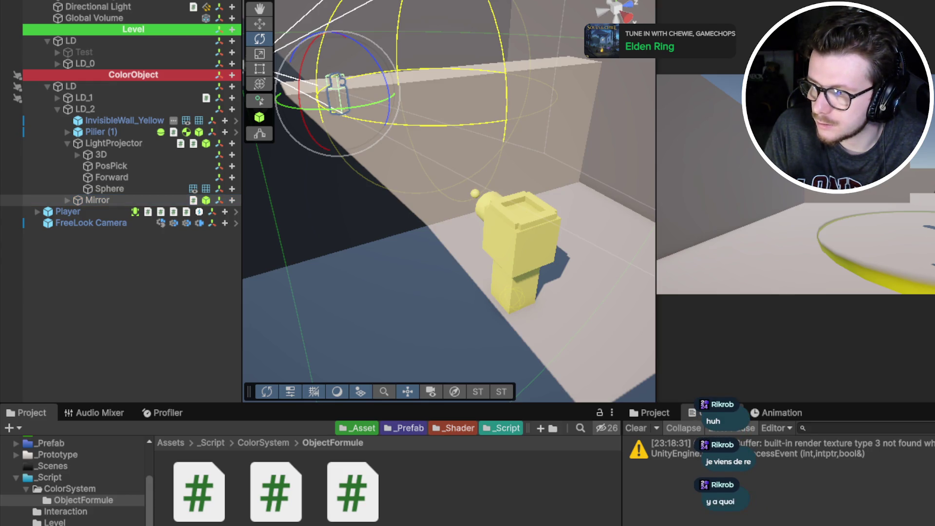
{"action": "mouse_move", "coordinate": [413, 256]}
{"action": "left_mouse_down"}
{"action": "mouse_move", "coordinate": [392, 235]}
{"action": "mouse_move", "coordinate": [379, 185]}
{"action": "left_mouse_up"}
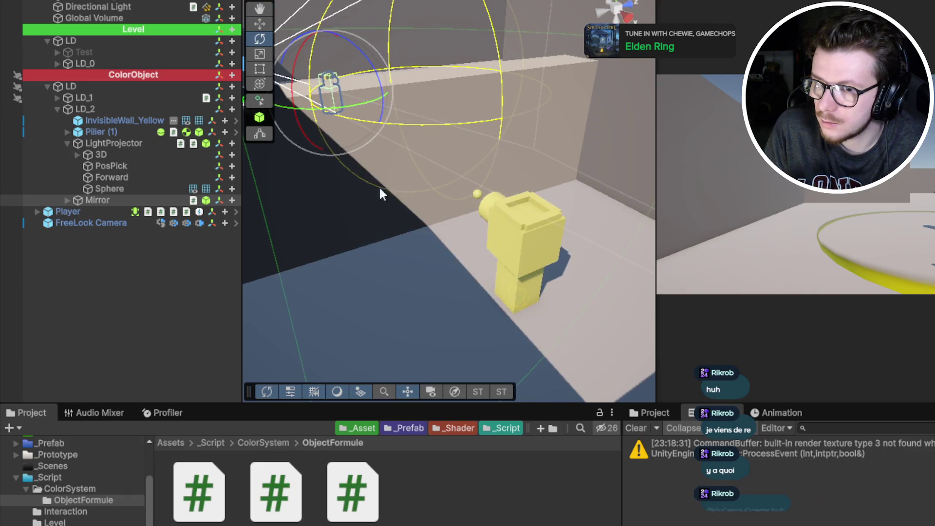
{"action": "left_click", "coordinate": [117, 143]}
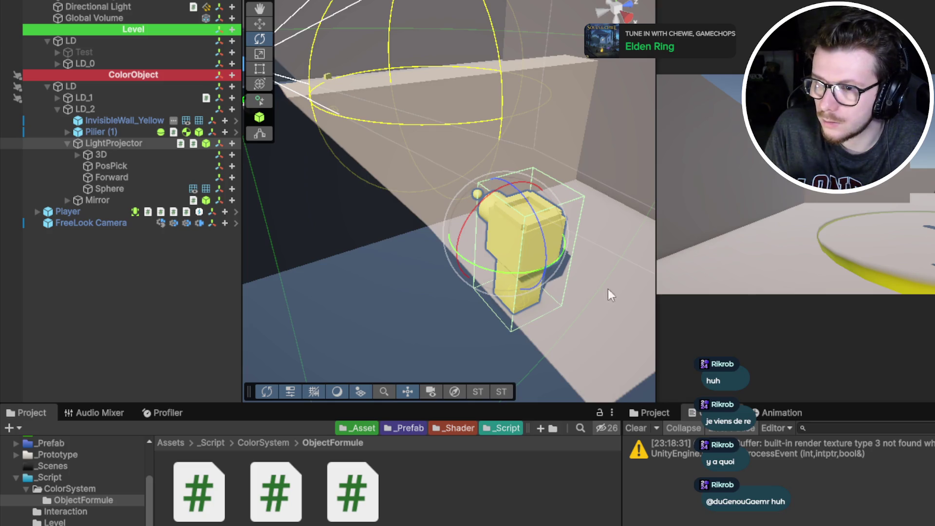
{"action": "key", "text": "f"}
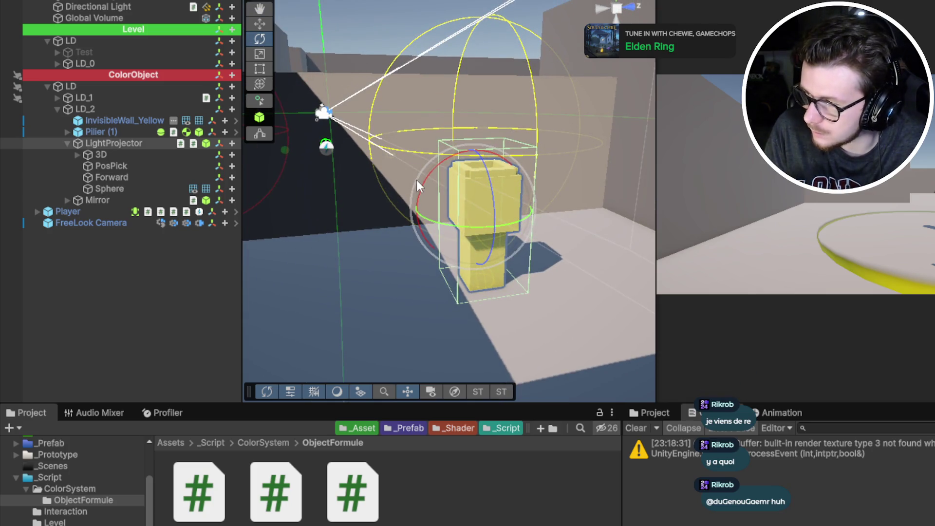
{"action": "left_click_drag", "start_coordinate": [465, 203], "coordinate": [492, 215]}
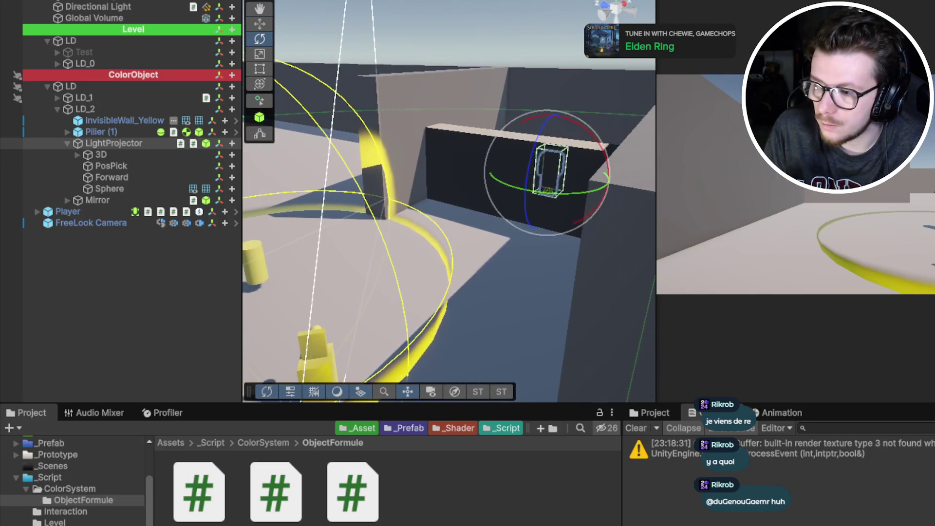
{"action": "key", "text": "alt+Tab"}
Step: Review the ActivateFromRay call and the DrawWireSphere gizmo lines in OnDrawGizmos
{"action": "scroll", "coordinate": [104, 245], "scroll_direction": "down", "scroll_amount": 6}
{"action": "scroll", "coordinate": [104, 245], "scroll_direction": "up", "scroll_amount": 6}
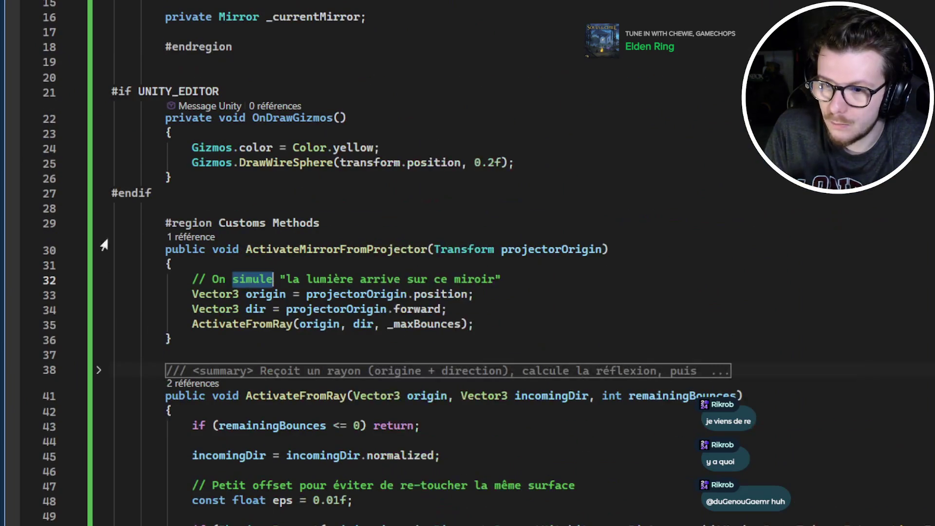
{"action": "left_click", "coordinate": [265, 294]}
{"action": "left_click", "coordinate": [243, 324]}
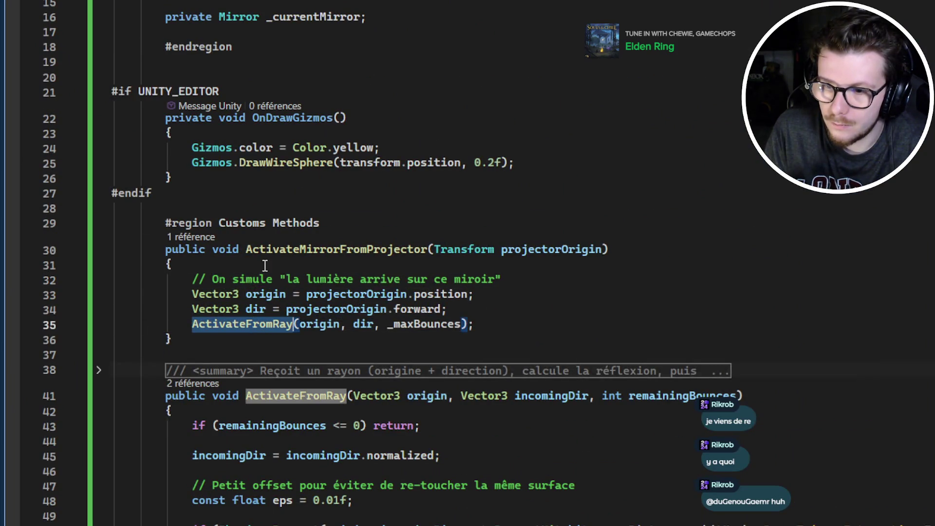
{"action": "scroll", "coordinate": [267, 240], "scroll_direction": "up", "scroll_amount": 3}
{"action": "left_click", "coordinate": [272, 268]}
{"action": "triple_click", "coordinate": [287, 299]}
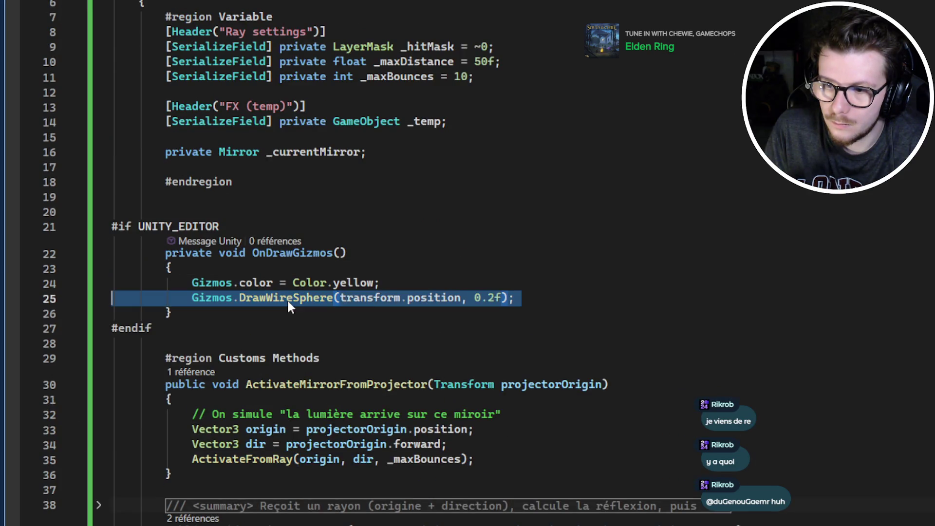
{"action": "double_click", "coordinate": [325, 299]}
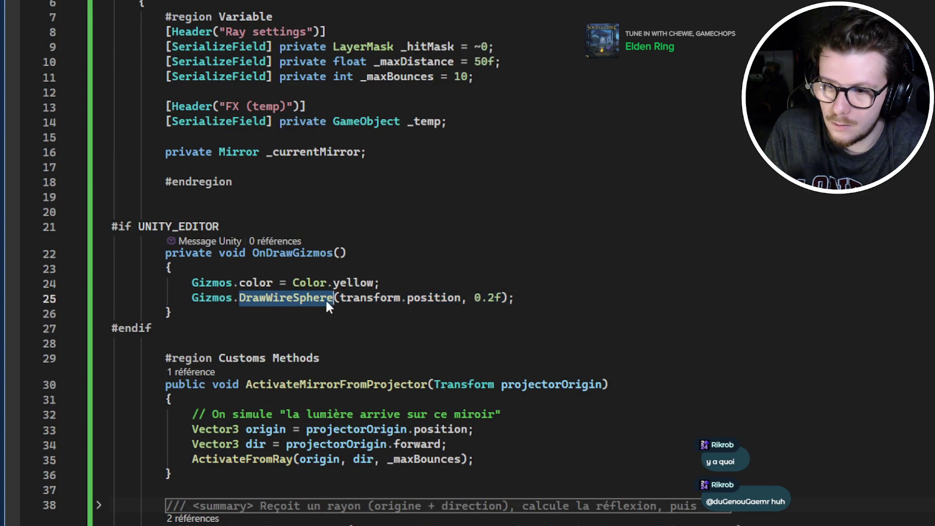
{"action": "double_click", "coordinate": [376, 299]}
{"action": "mouse_move", "coordinate": [516, 299]}
{"action": "left_mouse_down"}
{"action": "mouse_move", "coordinate": [175, 282]}
{"action": "mouse_move", "coordinate": [202, 281]}
{"action": "mouse_move", "coordinate": [194, 281]}
{"action": "left_mouse_up"}
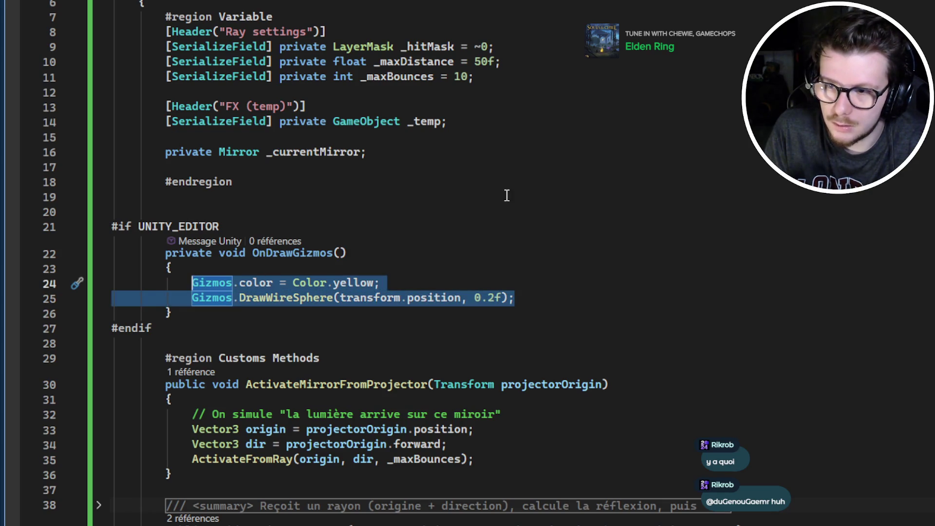
Step: Delete the old OnDrawGizmos and insert an empty 'private void OnDrawGizmos' in its place
{"action": "mouse_move", "coordinate": [531, 311]}
{"action": "left_mouse_down"}
{"action": "mouse_move", "coordinate": [325, 311]}
{"action": "mouse_move", "coordinate": [349, 238]}
{"action": "left_mouse_up"}
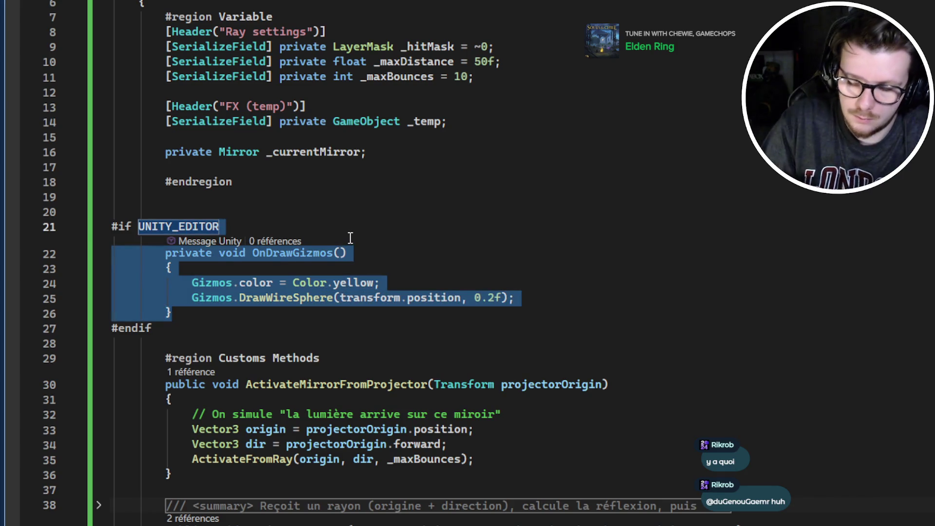
{"action": "key", "text": "Delete"}
{"action": "type", "text": "private "}
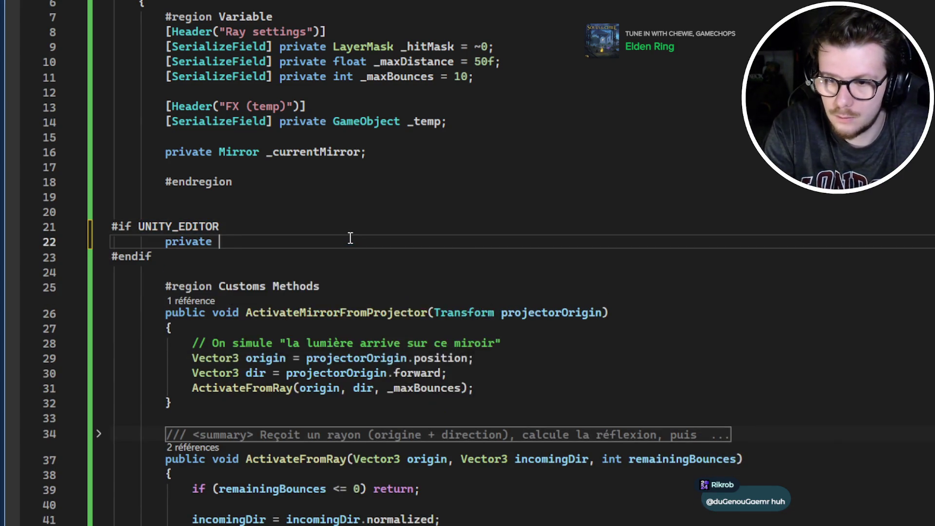
{"action": "type", "text": "void OnDraw"}
{"action": "key", "text": "Tab"}
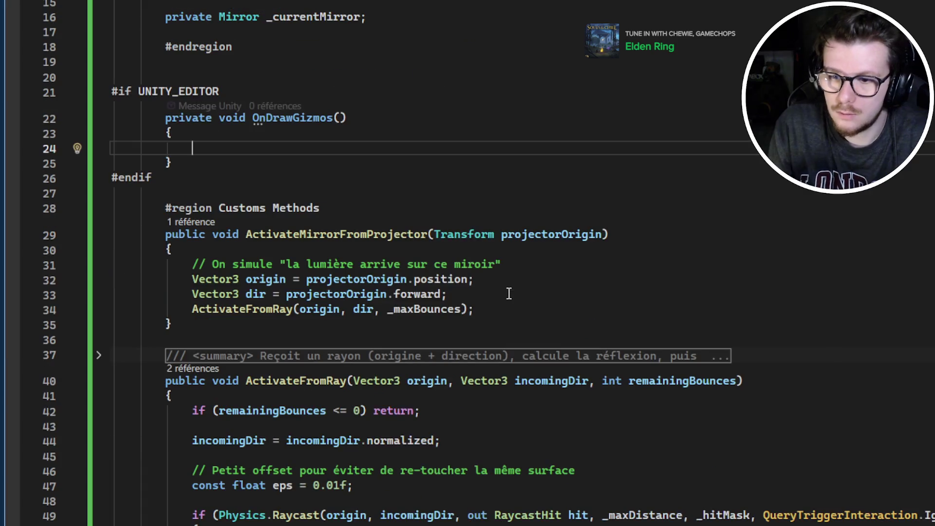
{"action": "scroll", "coordinate": [517, 297], "scroll_direction": "down", "scroll_amount": 3}
{"action": "scroll", "coordinate": [518, 296], "scroll_direction": "down", "scroll_amount": 1}
{"action": "scroll", "coordinate": [532, 282], "scroll_direction": "up", "scroll_amount": 1}
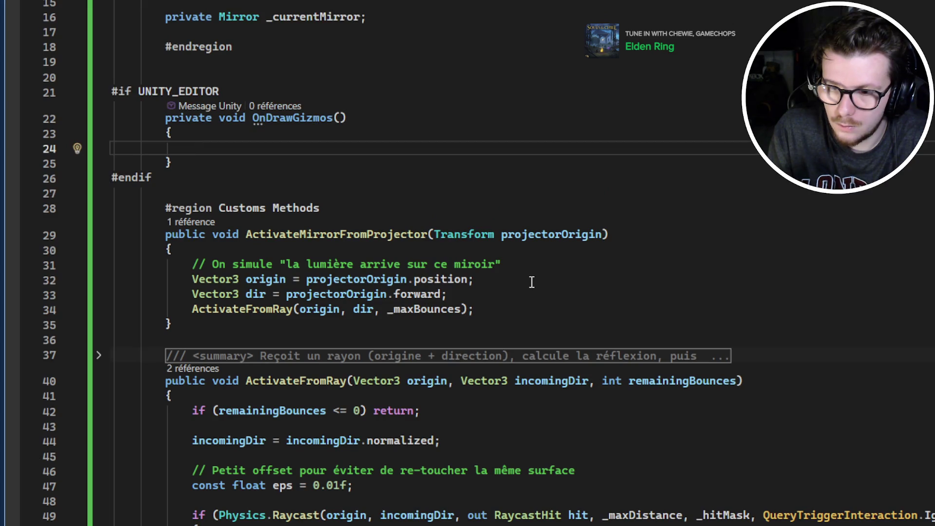
{"action": "scroll", "coordinate": [532, 282], "scroll_direction": "up", "scroll_amount": 4}
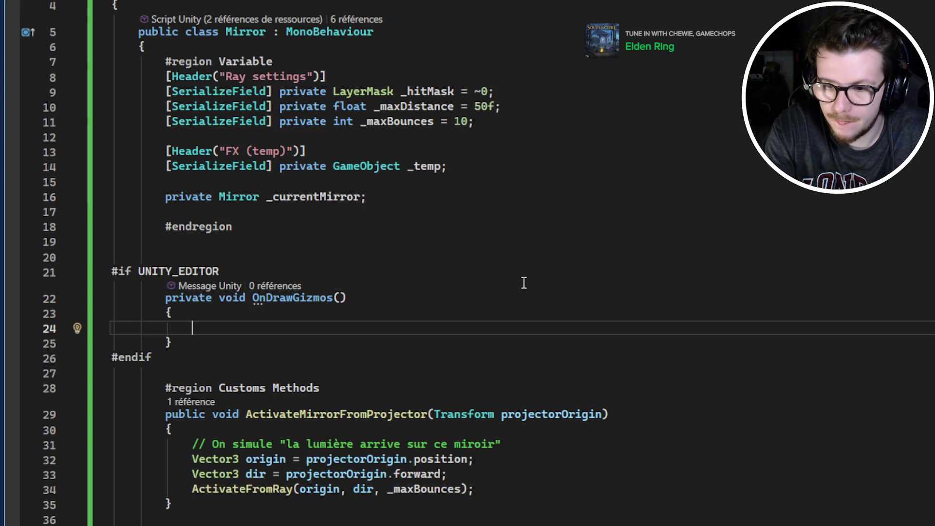
Step: Set Gizmos.color to Color.yellow in OnDrawGizmos
{"action": "type", "text": "Gizmos.c"}
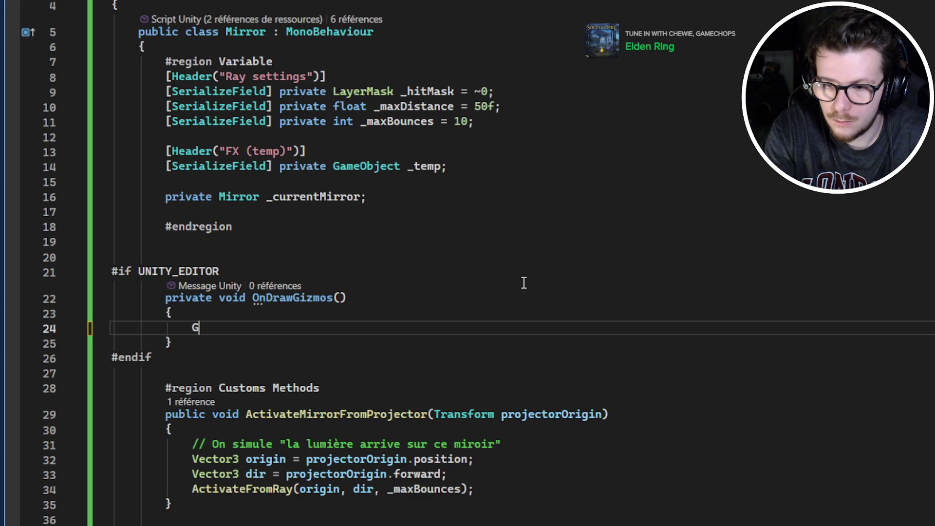
{"action": "key", "text": "Tab"}
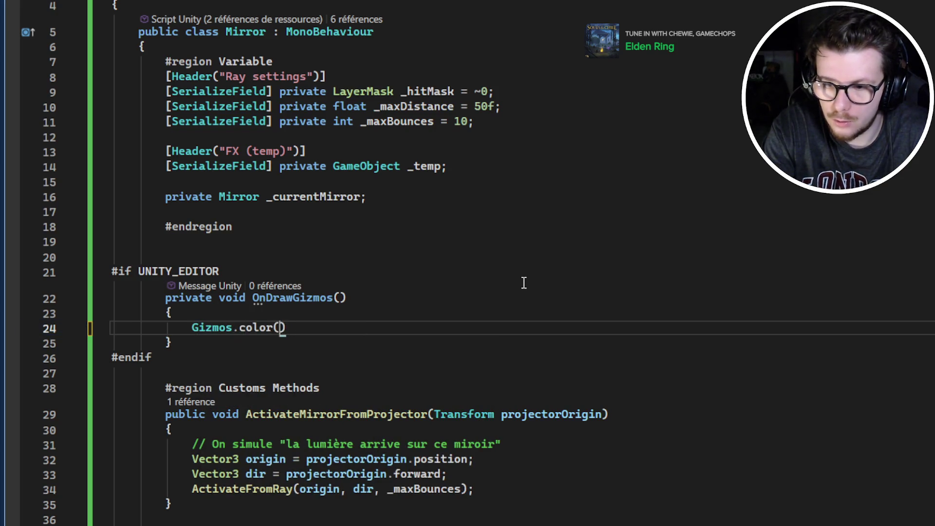
{"action": "key", "text": "Tab"}
{"action": "key", "text": "BackSpace"}
{"action": "key", "text": "BackSpace"}
{"action": "key", "text": "BackSpace"}
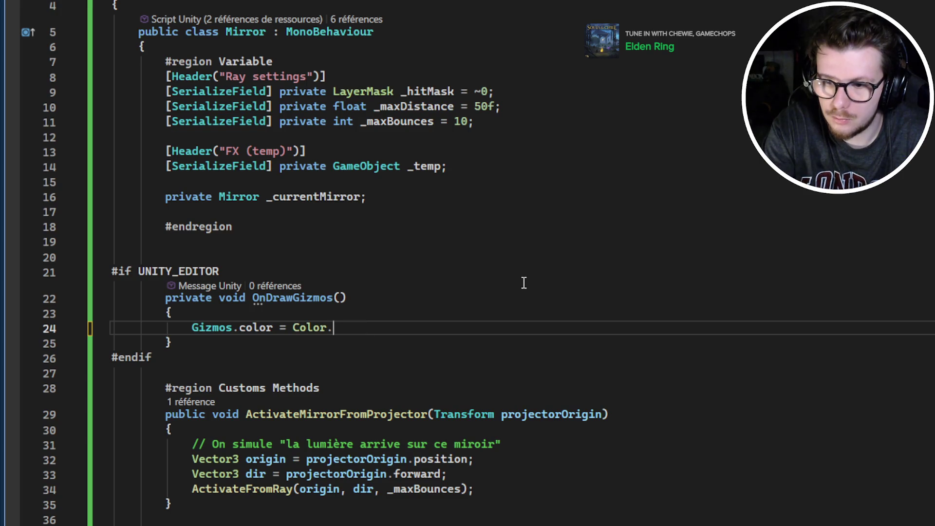
{"action": "type", "text": "yellow;"}
{"action": "key", "text": "Return"}
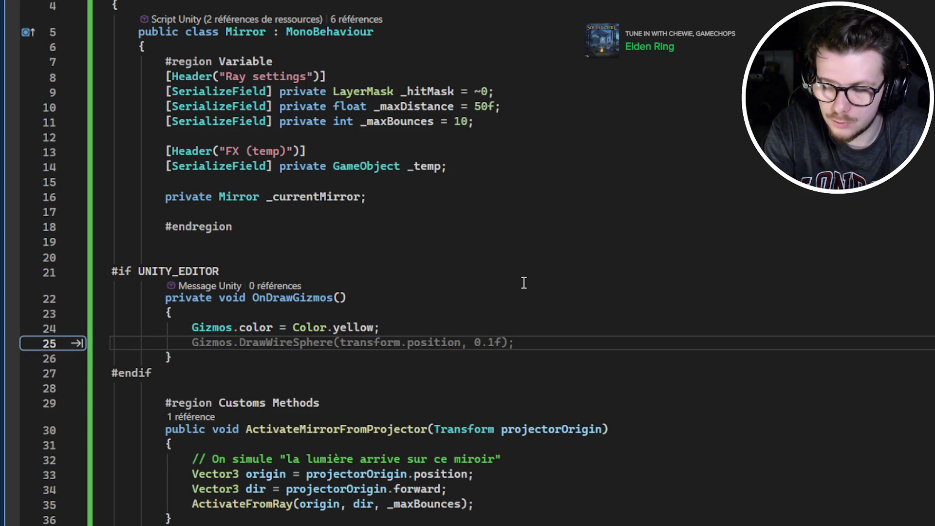
Step: Add Gizmos.DrawLine from transform.position toward _currentMirror
{"action": "type", "text": "Gizmos.Draw"}
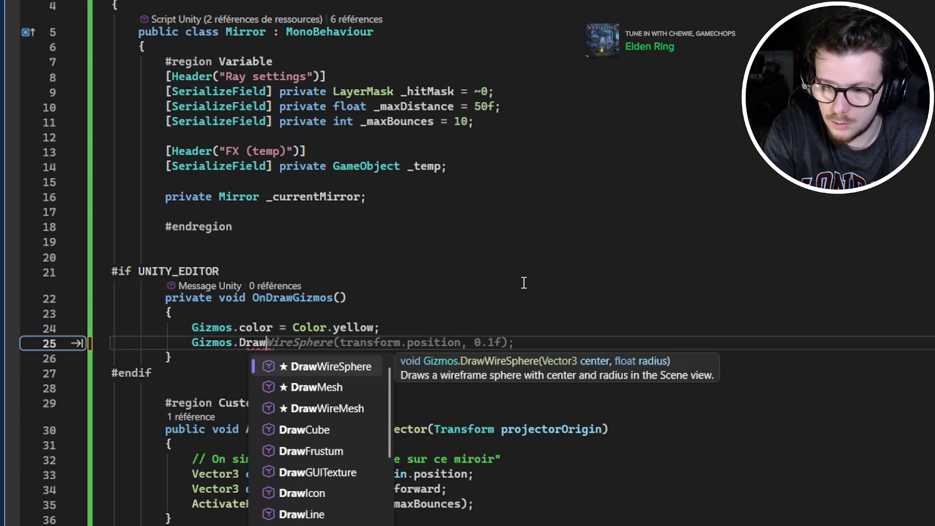
{"action": "type", "text": "Line"}
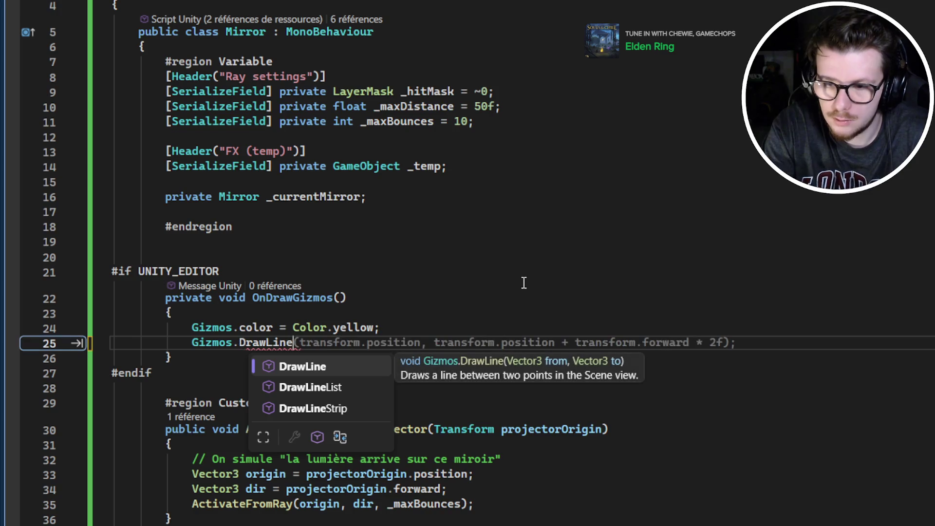
{"action": "type", "text": "("}
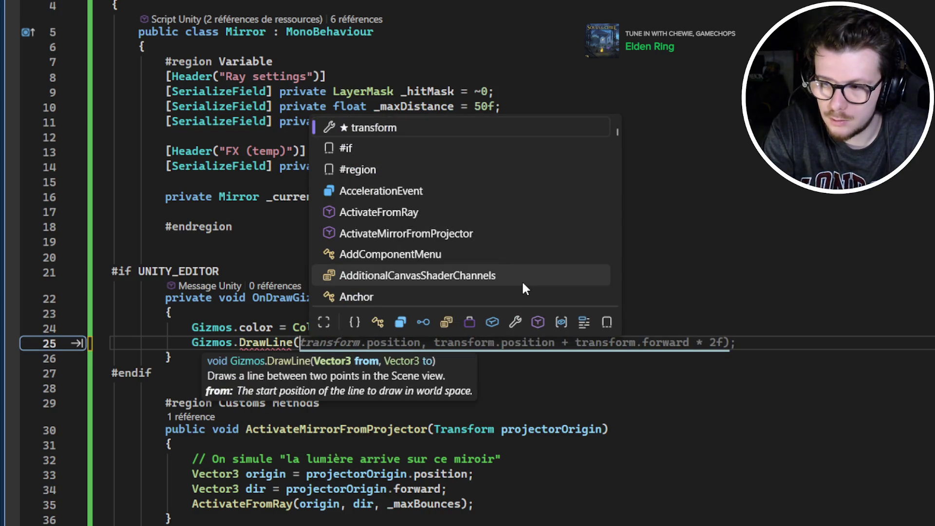
{"action": "type", "text": "_tra"}
{"action": "key", "text": "Return"}
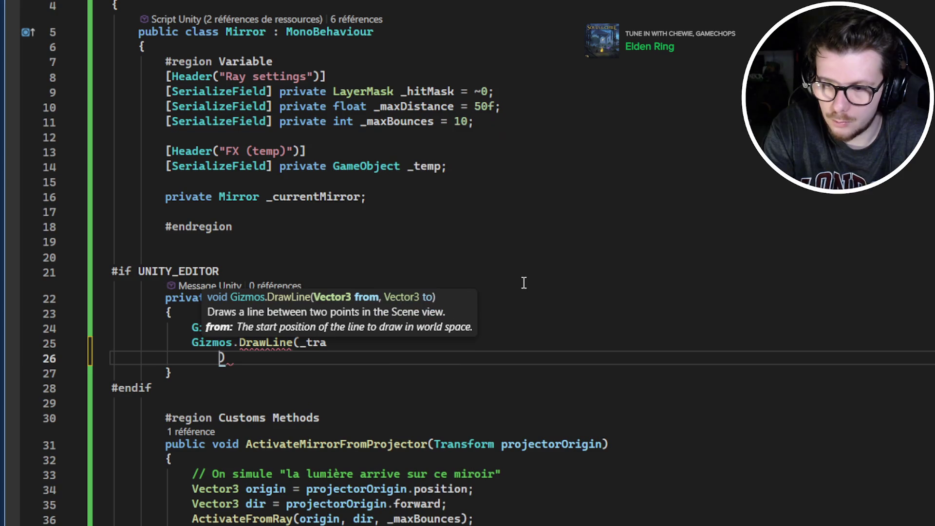
{"action": "key", "text": "ctrl+z"}
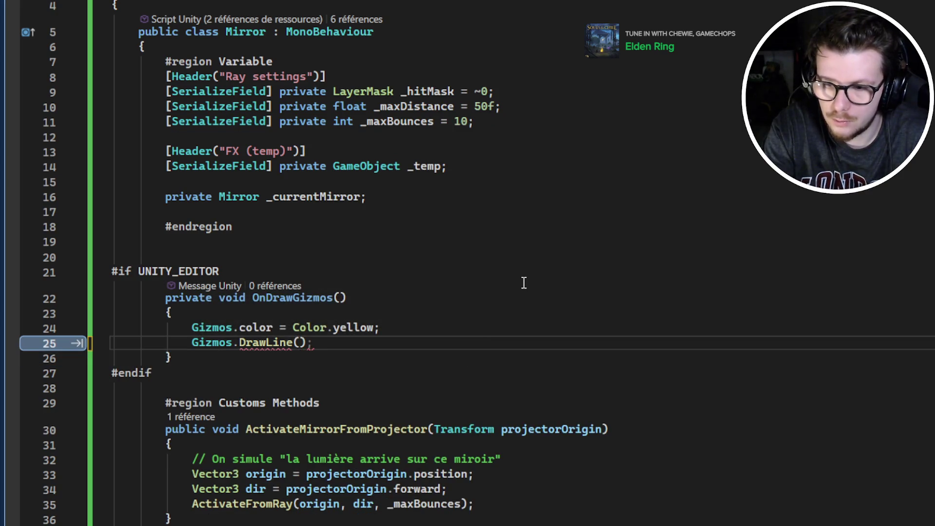
{"action": "type", "text": "Trans"}
{"action": "key", "text": "BackSpace"}
{"action": "key", "text": "BackSpace"}
{"action": "key", "text": "BackSpace"}
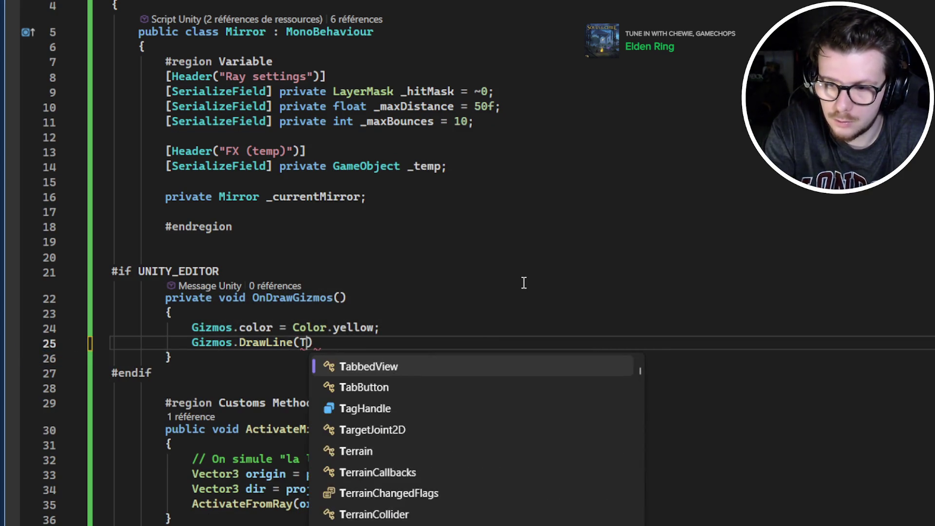
{"action": "key", "text": "BackSpace"}
{"action": "type", "text": "tra"}
{"action": "key", "text": "Tab"}
{"action": "type", "text": "."}
{"action": "key", "text": "Tab"}
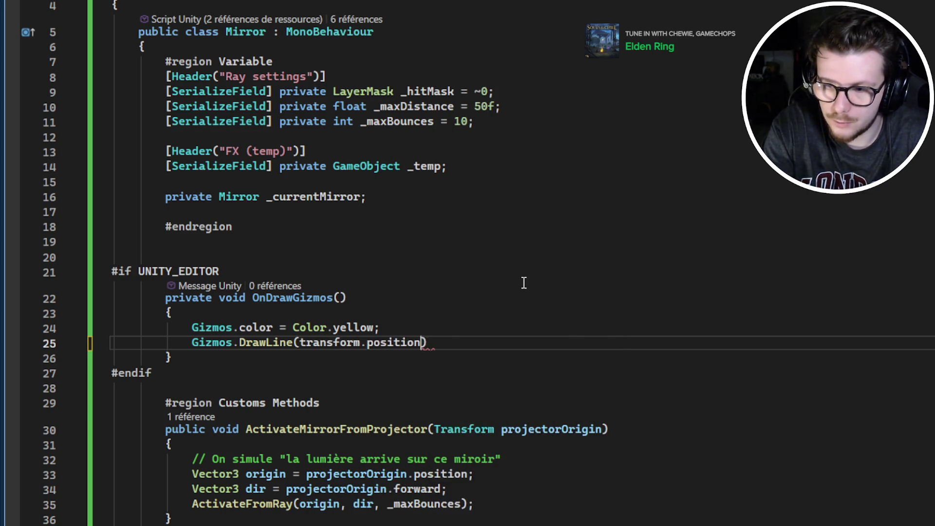
{"action": "type", "text": ", _cur"}
{"action": "key", "text": "BackSpace"}
{"action": "key", "text": "BackSpace"}
{"action": "key", "text": "BackSpace"}
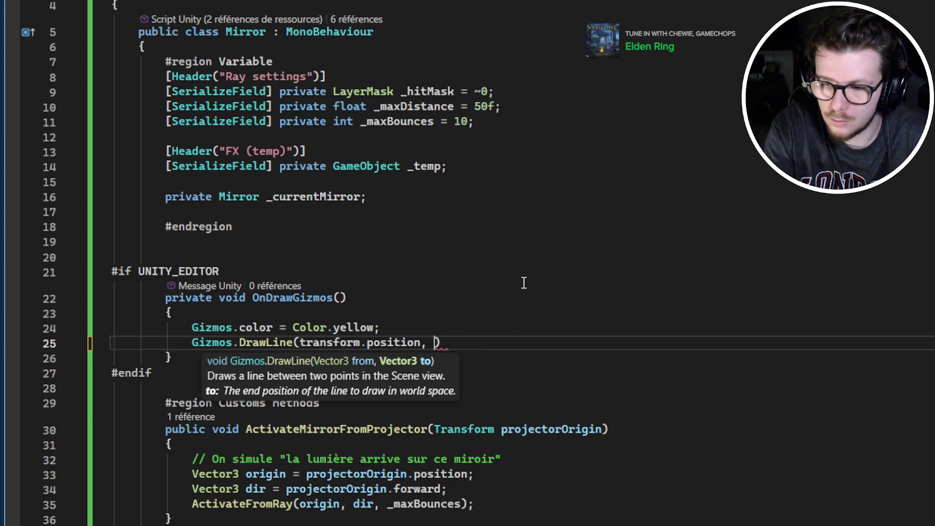
{"action": "type", "text": "_c"}
{"action": "key", "text": "Tab"}
Step: Add 'if (_currentMirror == null) return;' above the colour line
{"action": "key", "text": "Up"}
{"action": "key", "text": "ctrl+Return"}
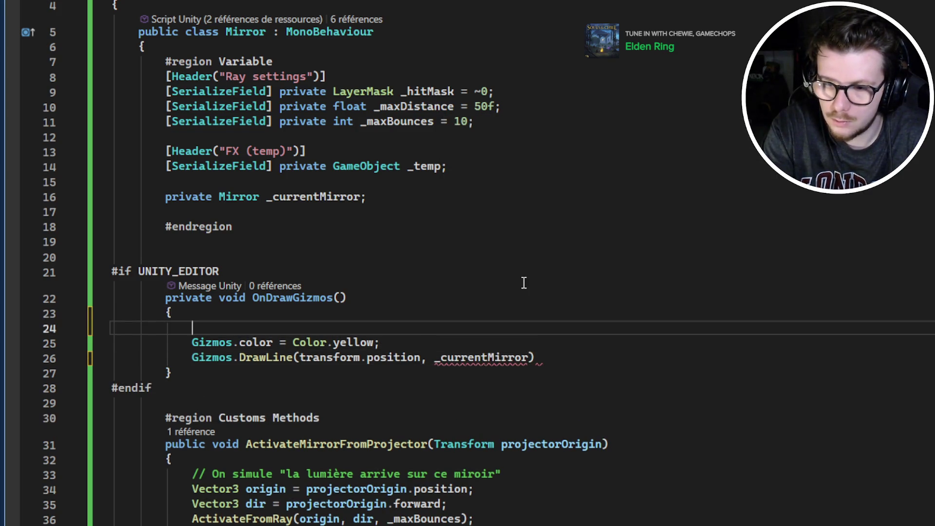
{"action": "type", "text": "if"}
{"action": "key", "text": "Tab"}
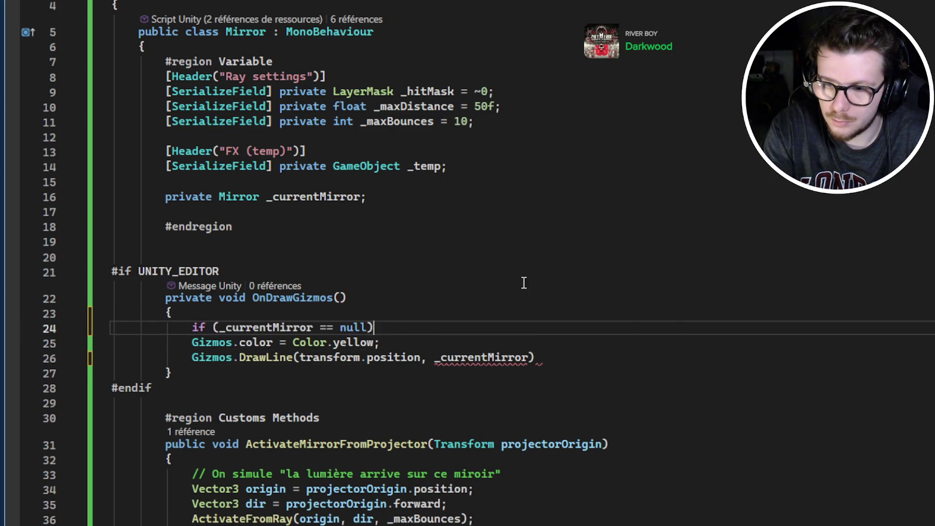
{"action": "type", "text": "return;"}
Step: Complete the DrawLine end point as _currentMirror.transform.position
{"action": "key", "text": "Down"}
{"action": "key", "text": "Down"}
{"action": "key", "text": "Delete"}
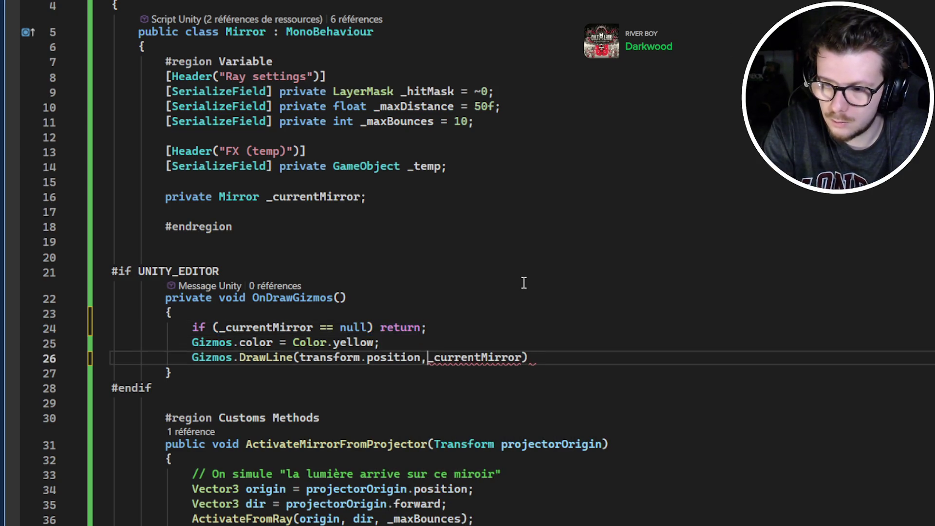
{"action": "key", "text": "End"}
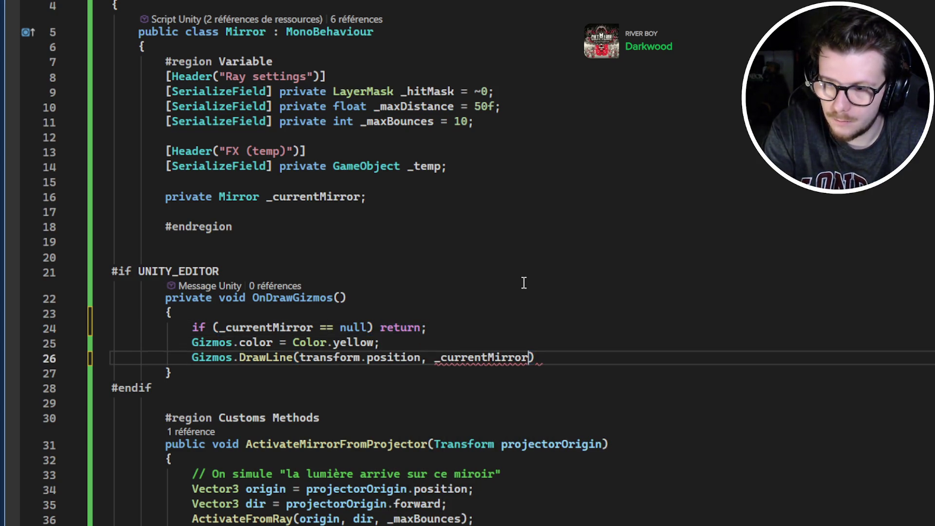
{"action": "type", "text": ".tr"}
{"action": "key", "text": "Tab"}
{"action": "type", "text": ".pos"}
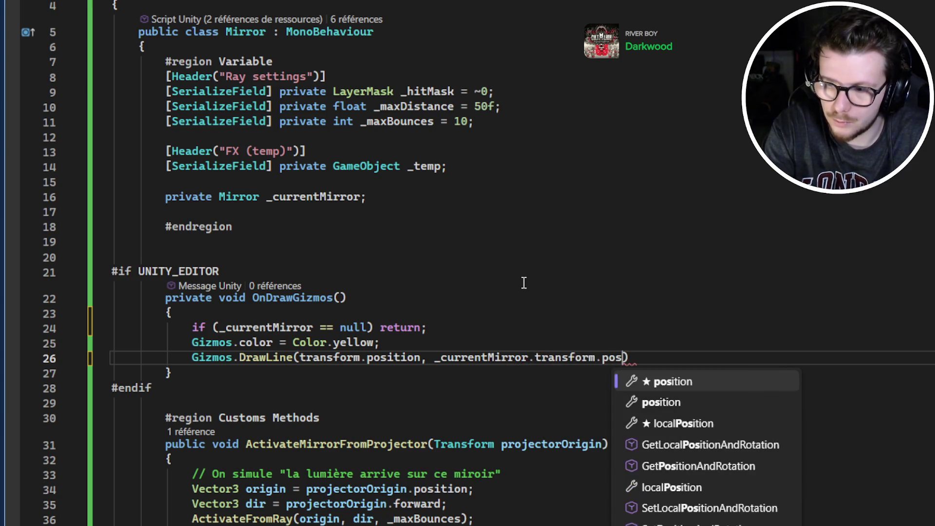
{"action": "key", "text": "Tab"}
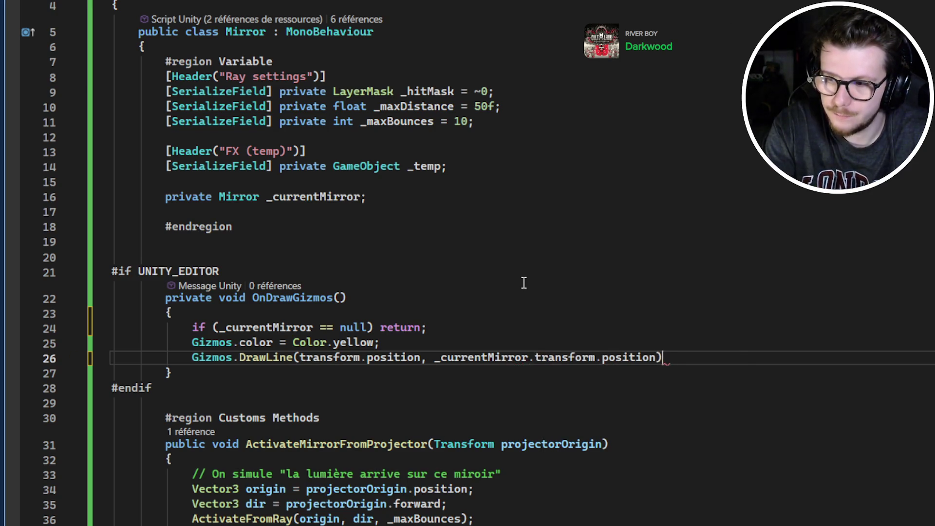
{"action": "type", "text": ";"}
Step: Save the Mirror script and switch to Unity to recompile
{"action": "key", "text": "ctrl+s"}
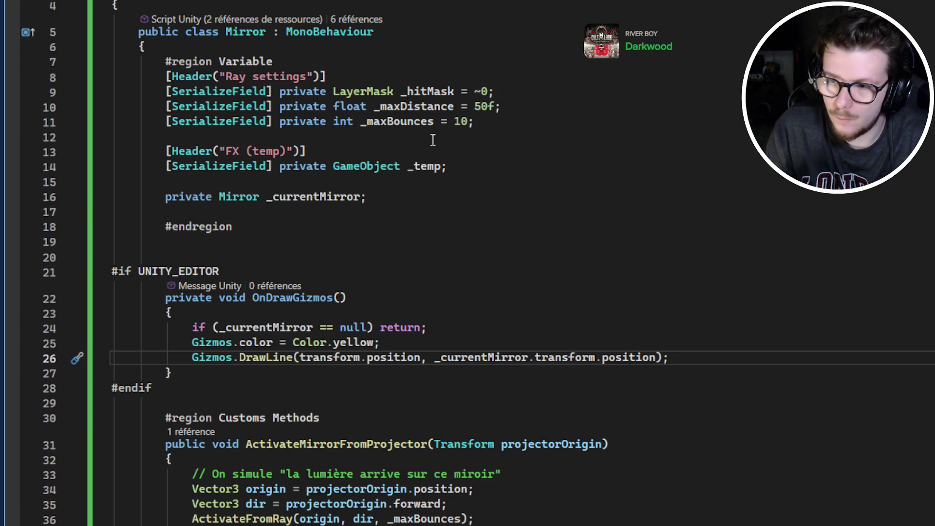
{"action": "double_click", "coordinate": [356, 359]}
{"action": "key", "text": "alt+Tab"}
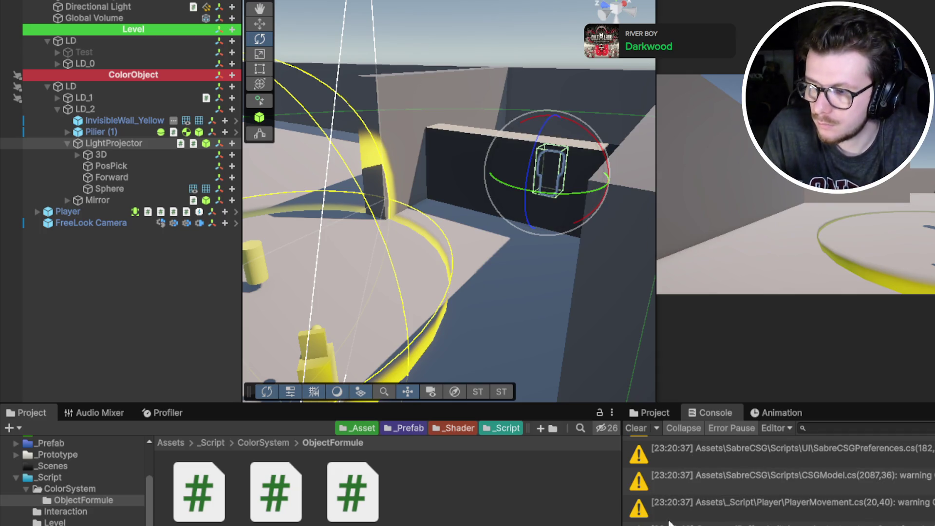
Step: Clear the old console warnings in Unity and tilt the scene view higher
{"action": "left_click", "coordinate": [636, 428]}
{"action": "mouse_move", "coordinate": [439, 341]}
{"action": "left_mouse_down"}
{"action": "mouse_move", "coordinate": [397, 357]}
{"action": "mouse_move", "coordinate": [410, 343]}
{"action": "left_mouse_up"}
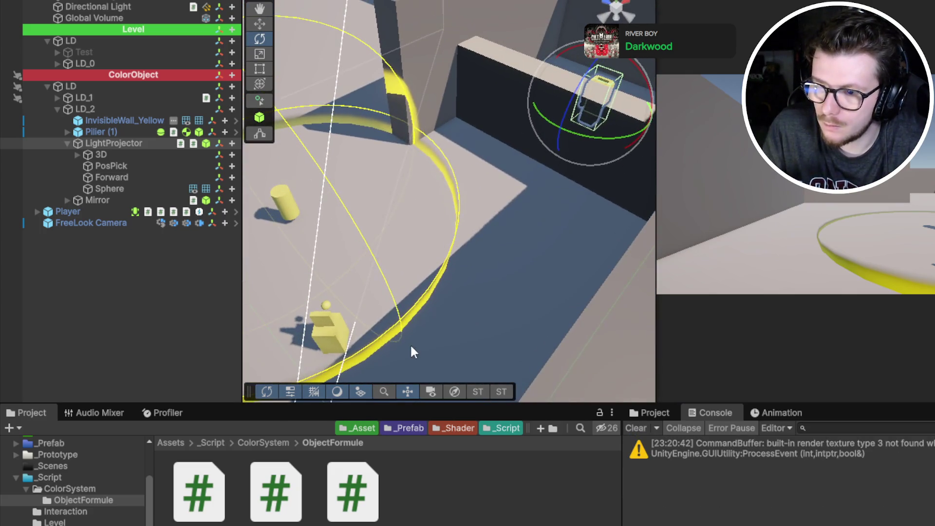
{"action": "key", "text": "alt+Tab"}
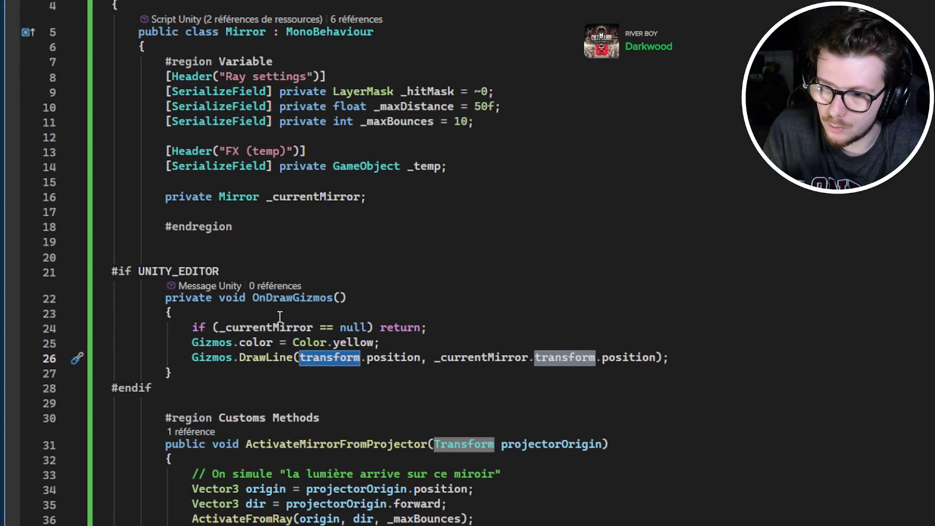
Step: Add a blank line after the null check, save, and clear the console after recompiling
{"action": "left_click", "coordinate": [281, 324]}
{"action": "left_click", "coordinate": [517, 325]}
{"action": "key", "text": "Return"}
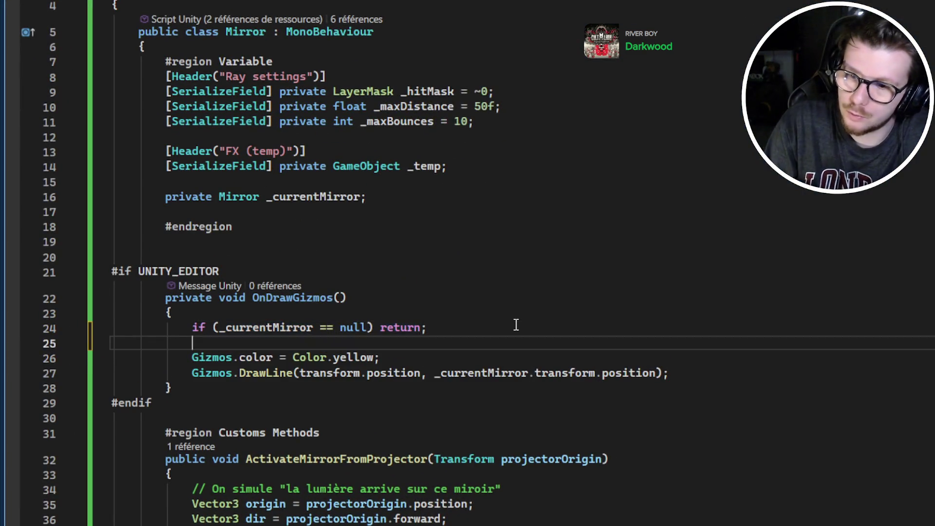
{"action": "key", "text": "ctrl+s"}
{"action": "key", "text": "alt+Tab"}
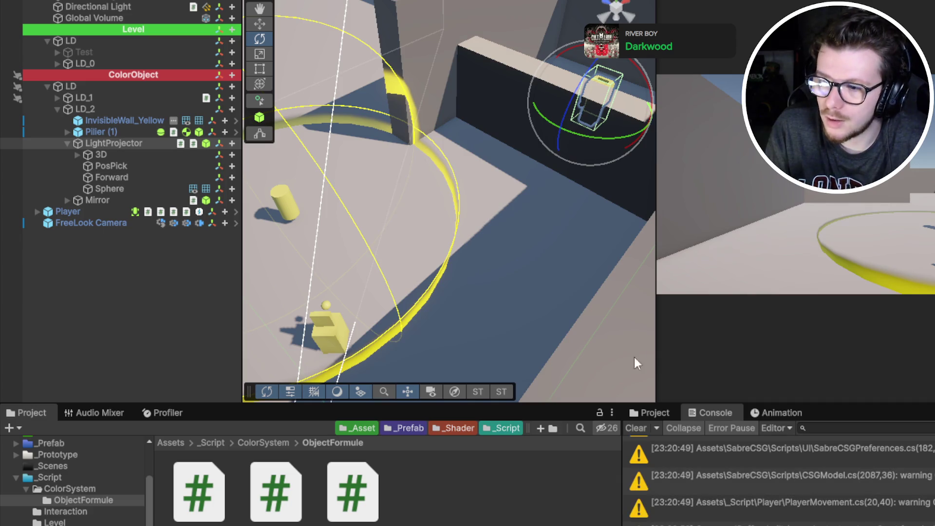
{"action": "left_click", "coordinate": [633, 428]}
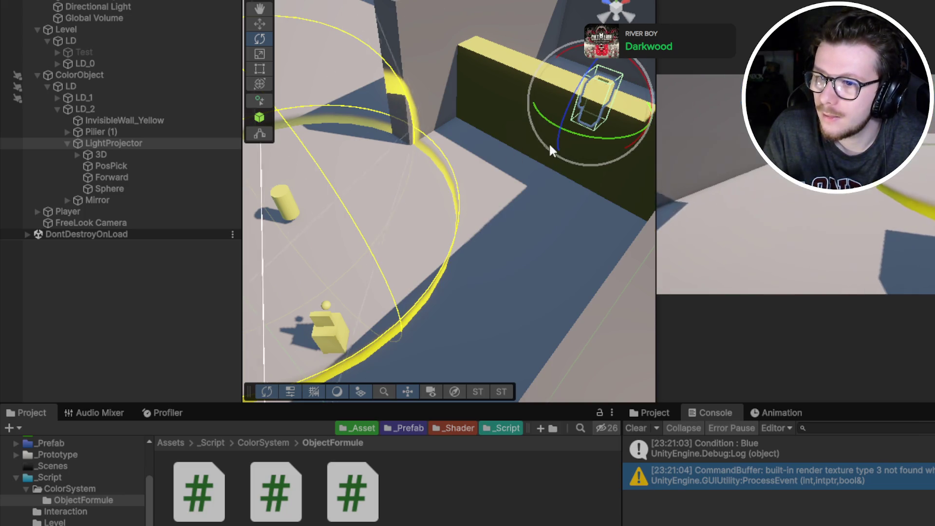
Step: Orbit the Scene view and frame the LightProjector with F, then select the Mirror
{"action": "mouse_move", "coordinate": [494, 239]}
{"action": "left_mouse_down"}
{"action": "mouse_move", "coordinate": [508, 245]}
{"action": "mouse_move", "coordinate": [506, 290]}
{"action": "mouse_move", "coordinate": [401, 273]}
{"action": "mouse_move", "coordinate": [424, 247]}
{"action": "mouse_move", "coordinate": [417, 244]}
{"action": "left_mouse_up"}
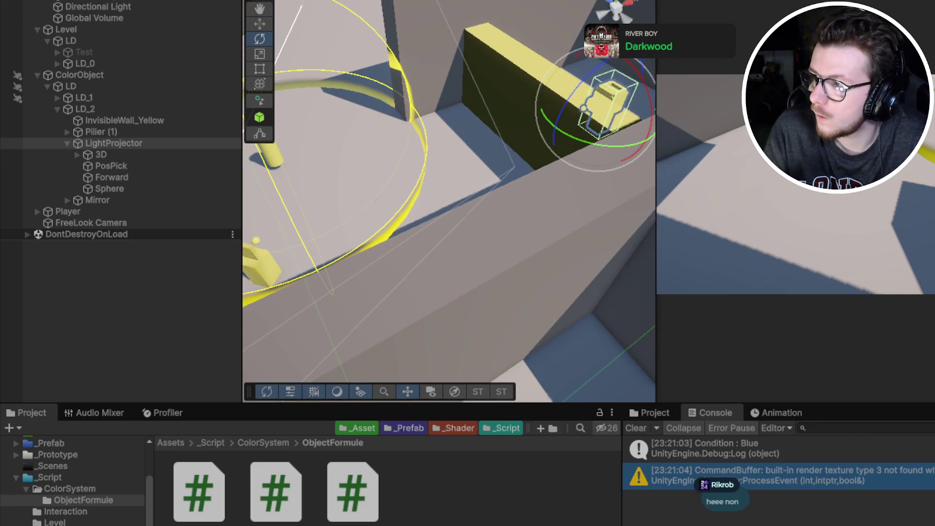
{"action": "key", "text": "f"}
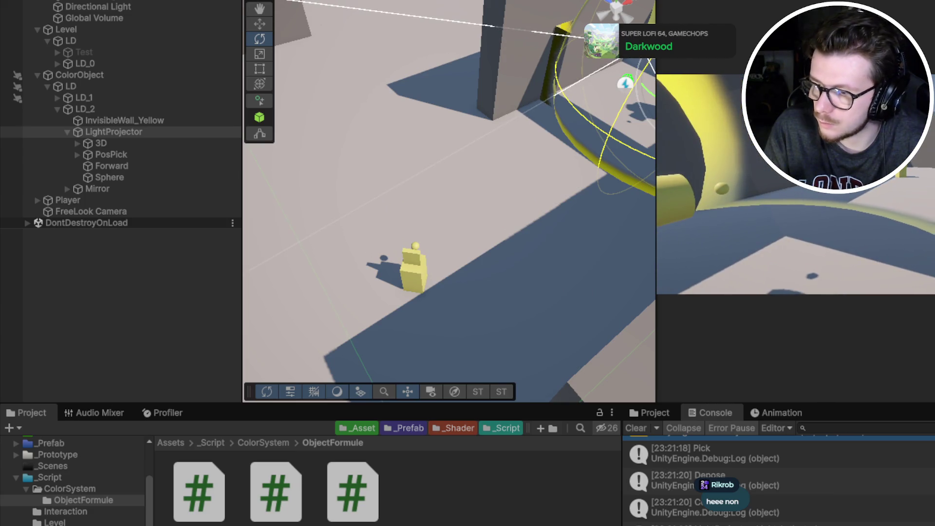
{"action": "mouse_move", "coordinate": [460, 286]}
{"action": "left_mouse_down"}
{"action": "mouse_move", "coordinate": [328, 340]}
{"action": "mouse_move", "coordinate": [159, 277]}
{"action": "mouse_move", "coordinate": [663, 322]}
{"action": "left_mouse_up"}
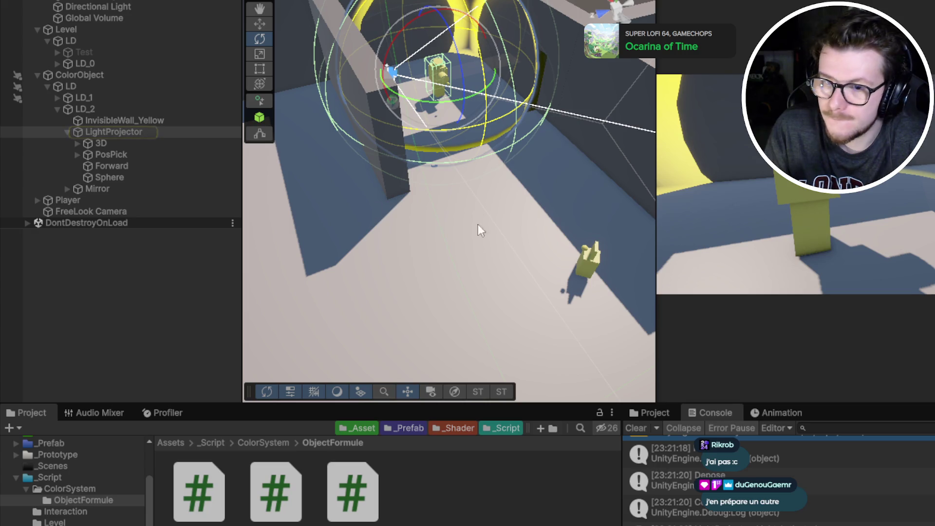
{"action": "left_click", "coordinate": [126, 190]}
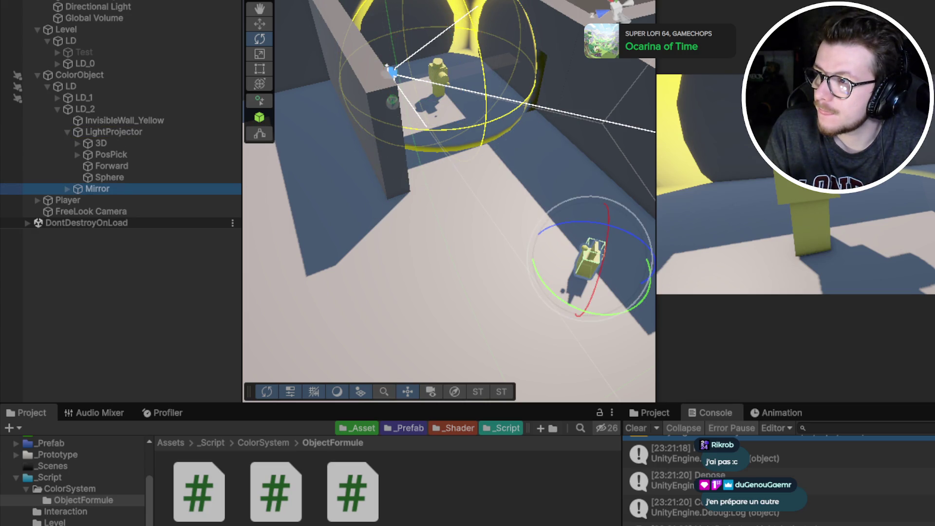
Step: Expand the Mirror's children, pause play, and apply the layer change to this object only
{"action": "left_click", "coordinate": [68, 188]}
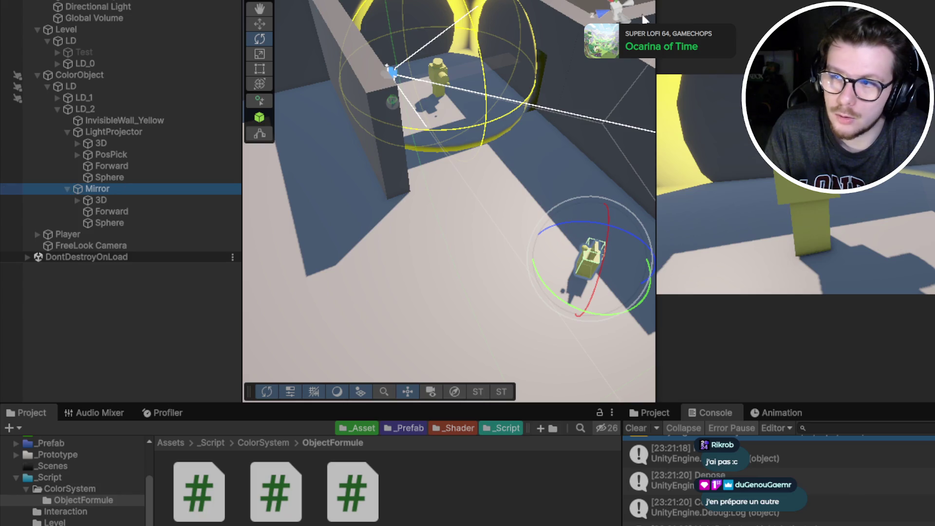
{"action": "key", "text": "ctrl+p"}
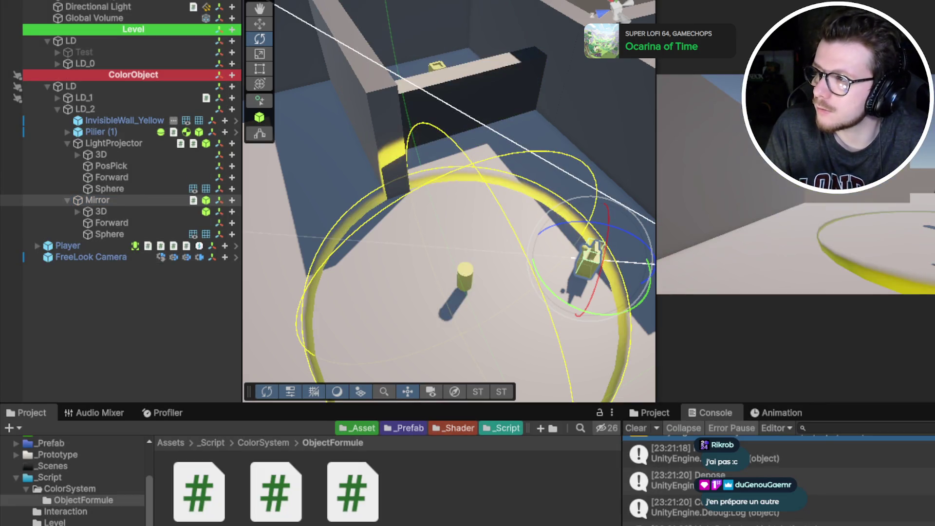
{"action": "left_click", "coordinate": [721, 276]}
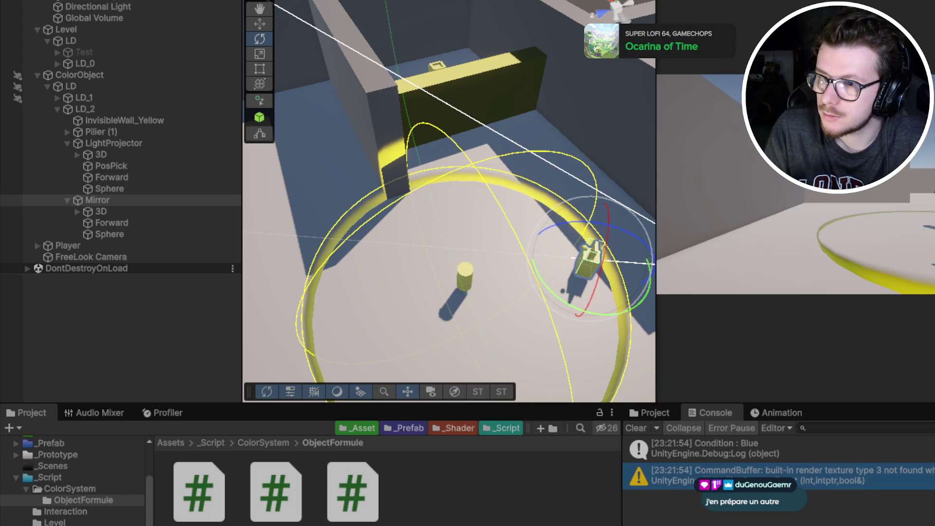
Step: Pick up and set down the pillar with E, then select the LightProjector
{"action": "key", "text": "e"}
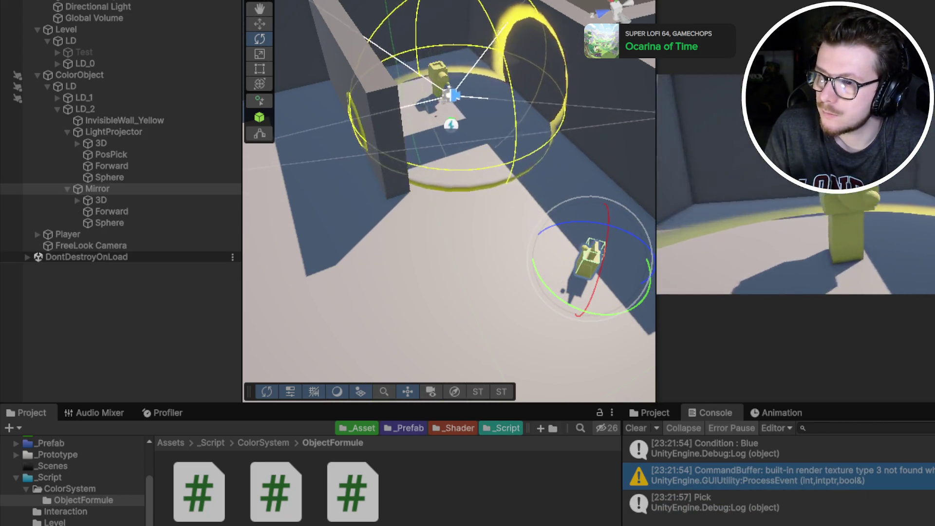
{"action": "key", "text": "e"}
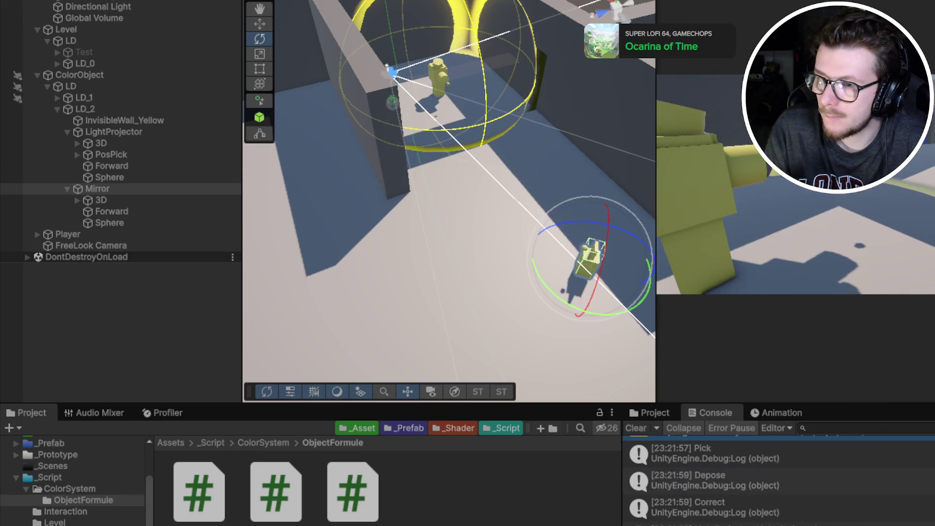
{"action": "left_click", "coordinate": [105, 131]}
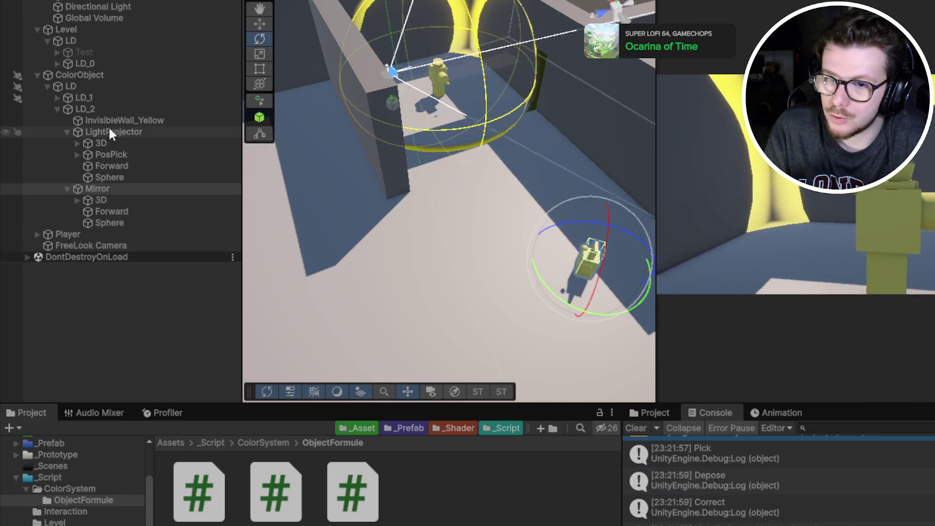
{"action": "left_click", "coordinate": [163, 189]}
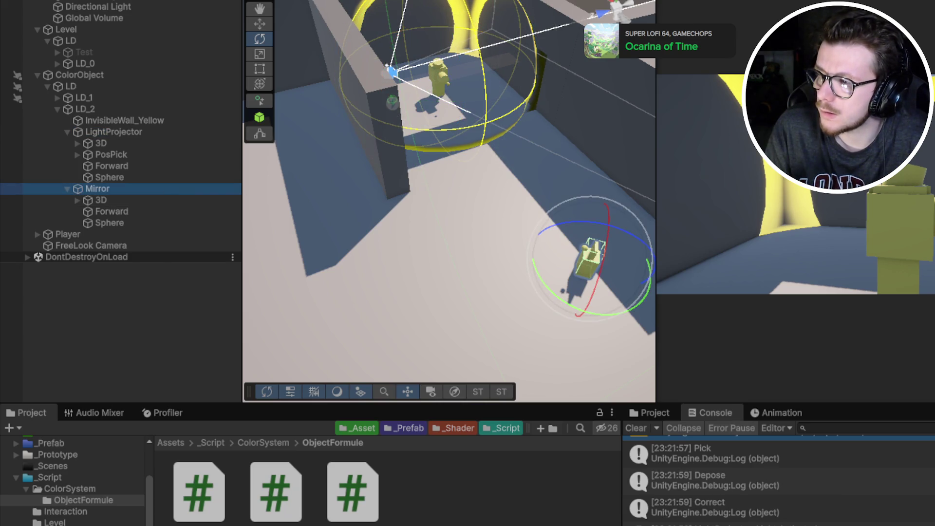
{"action": "left_click", "coordinate": [134, 132]}
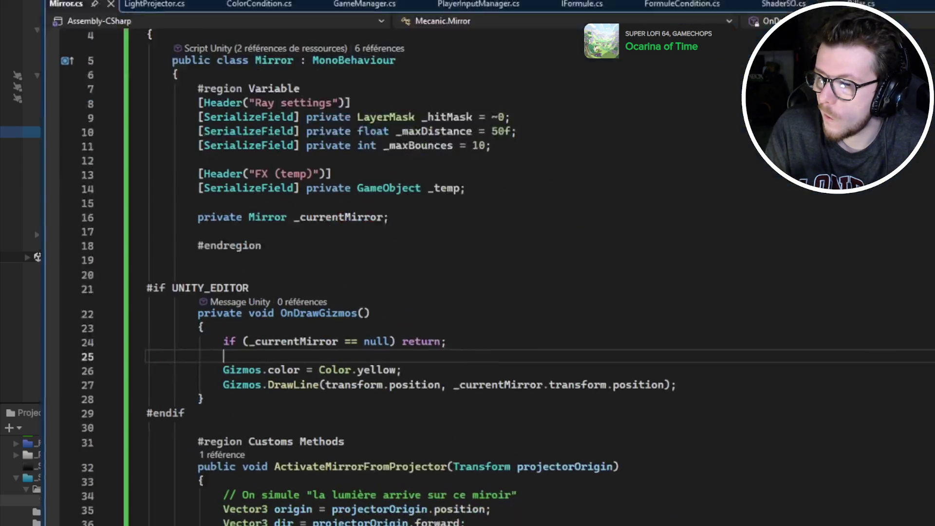
Step: Start a Debug.DrawRay call on empty line 51 of ActivateFromRay
{"action": "scroll", "coordinate": [369, 285], "scroll_direction": "down", "scroll_amount": 8}
{"action": "scroll", "coordinate": [369, 285], "scroll_direction": "down", "scroll_amount": 1}
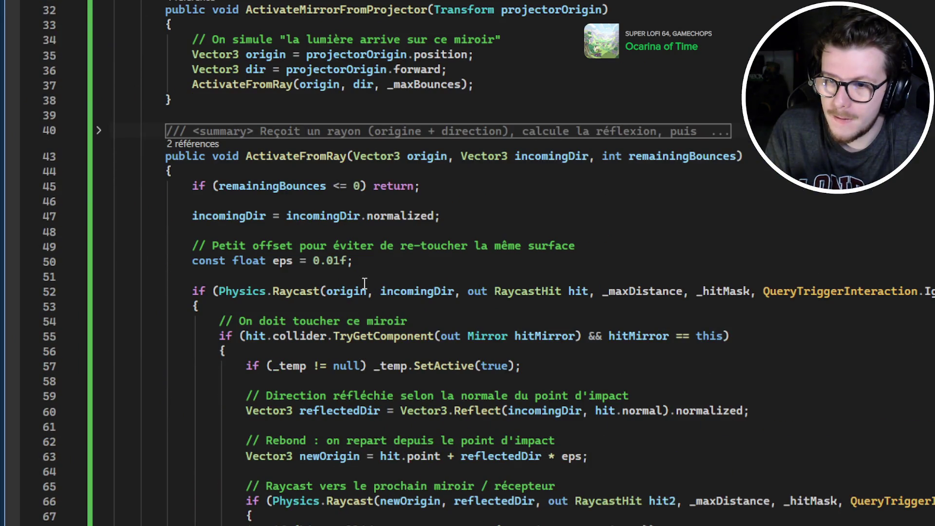
{"action": "scroll", "coordinate": [365, 283], "scroll_direction": "down", "scroll_amount": 2}
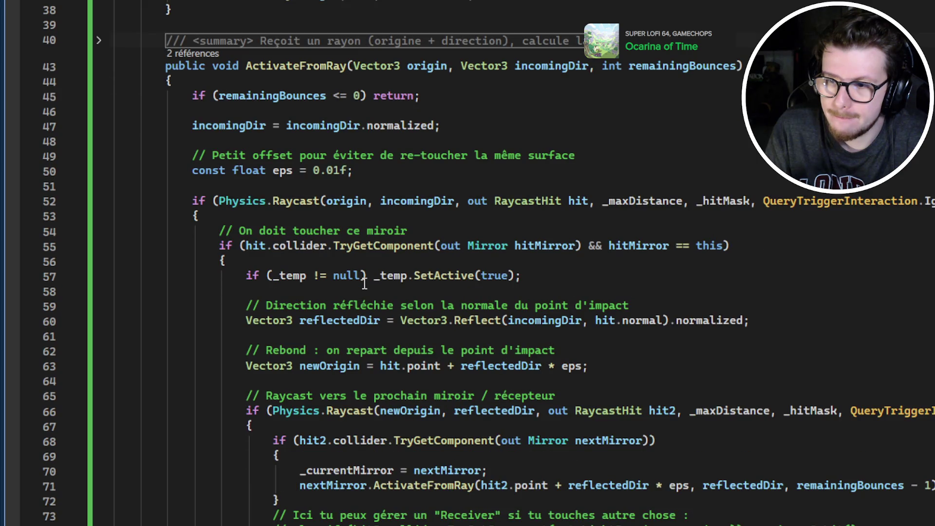
{"action": "left_click", "coordinate": [282, 214]}
{"action": "left_click", "coordinate": [286, 186]}
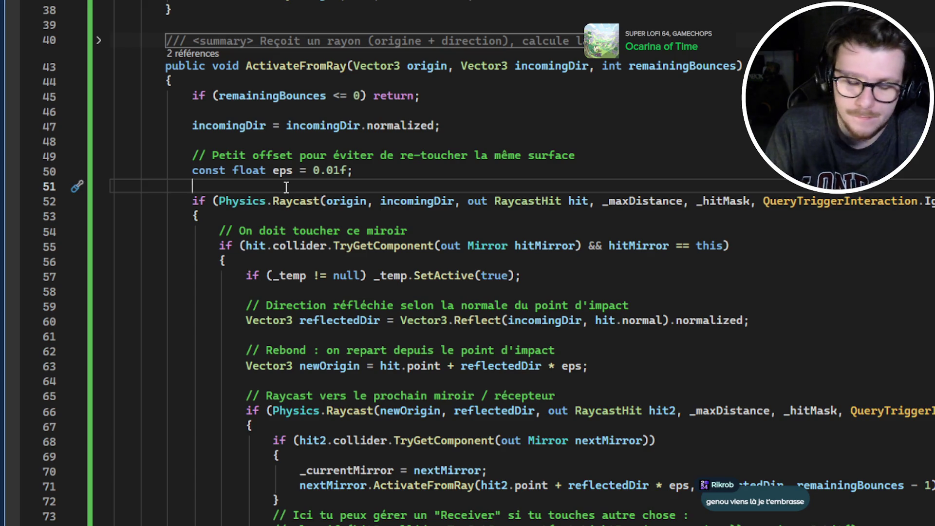
{"action": "type", "text": "Deub.ray"}
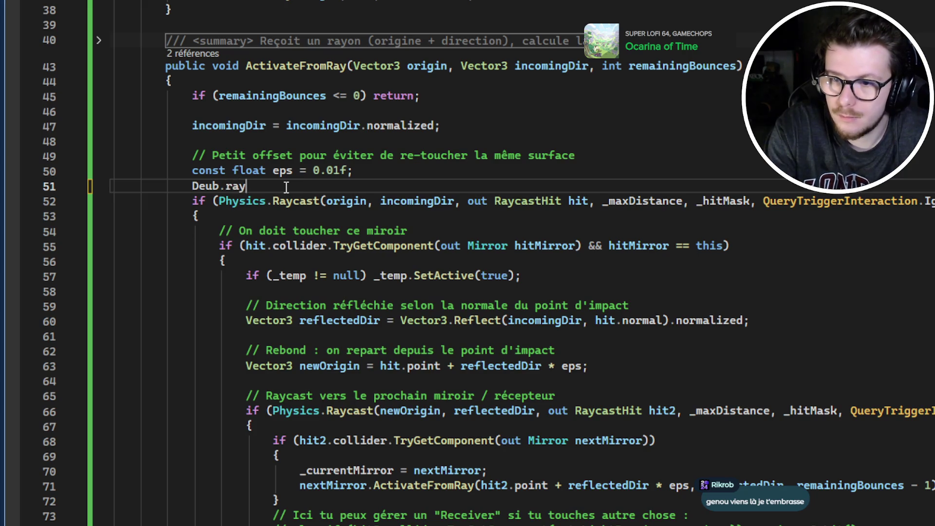
{"action": "key", "text": "BackSpace"}
{"action": "key", "text": "BackSpace"}
{"action": "key", "text": "BackSpace"}
{"action": "type", "text": "bug.DrawRay"}
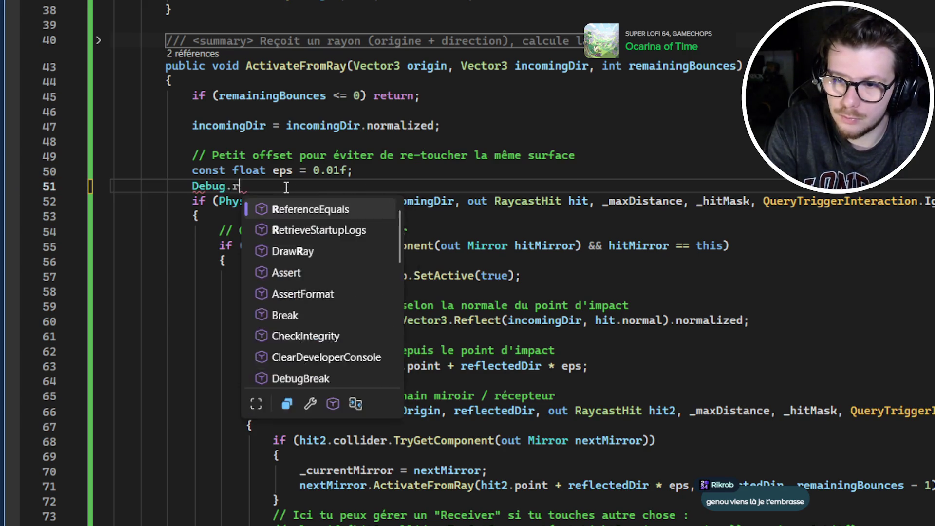
{"action": "type", "text": "("}
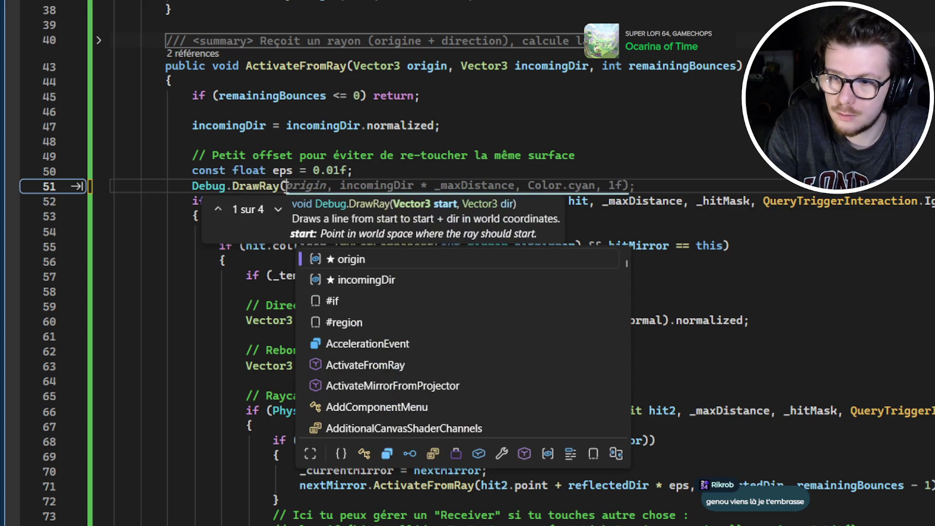
{"action": "left_click", "coordinate": [381, 155]}
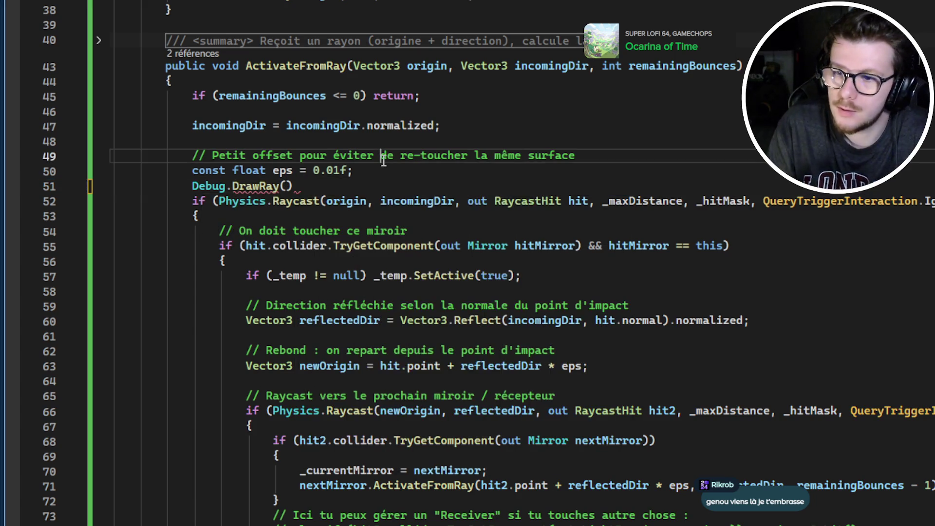
{"action": "left_click", "coordinate": [388, 191]}
Step: Complete DrawRay(origin, incomingDir * _maxDistance, Color.yellow, 1f) with blank lines around it
{"action": "key", "text": "Left"}
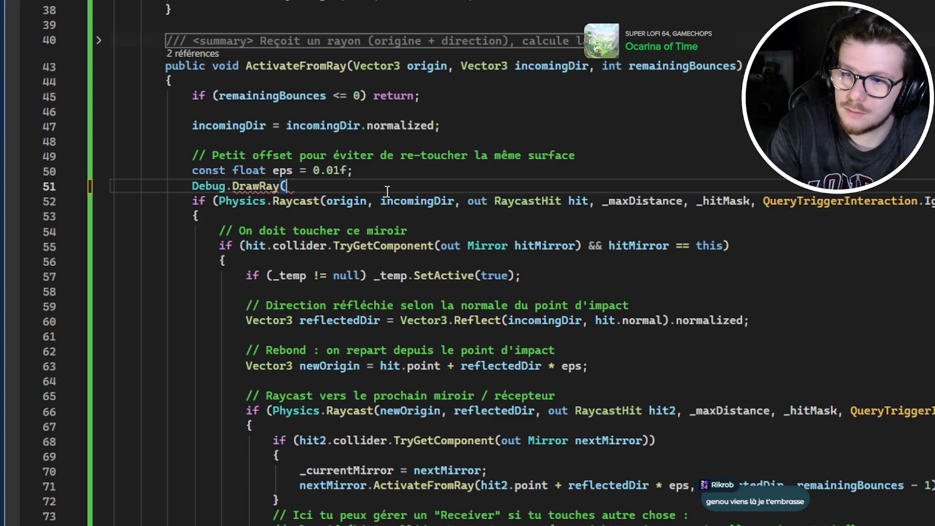
{"action": "type", "text": "origin"}
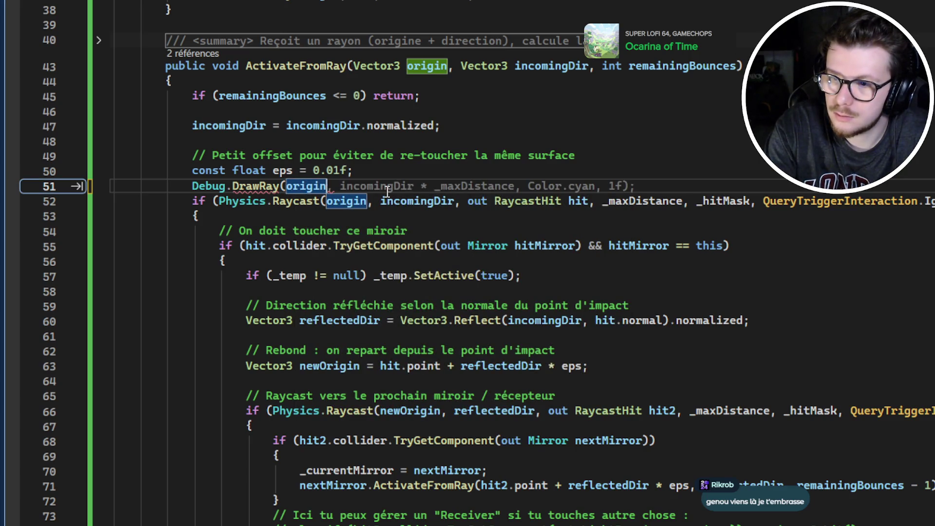
{"action": "key", "text": "Tab"}
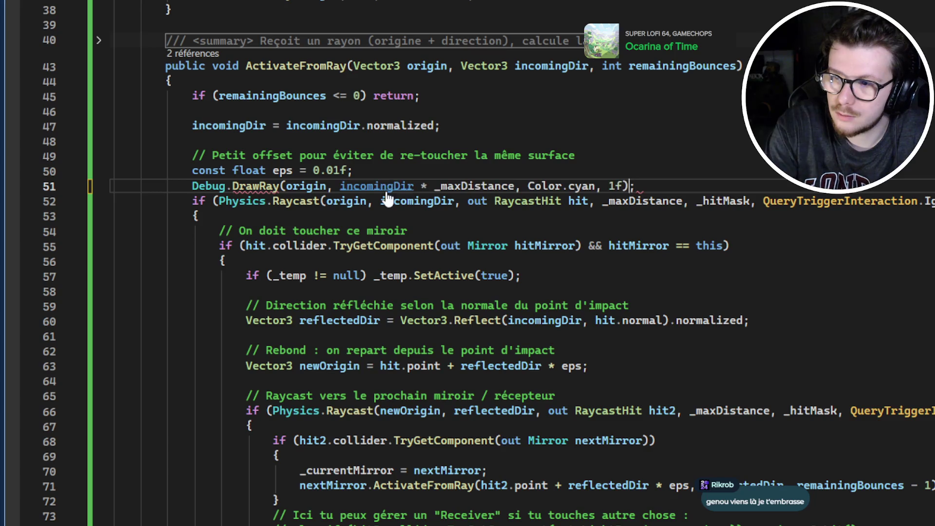
{"action": "type", "text": "y"}
{"action": "key", "text": "Tab"}
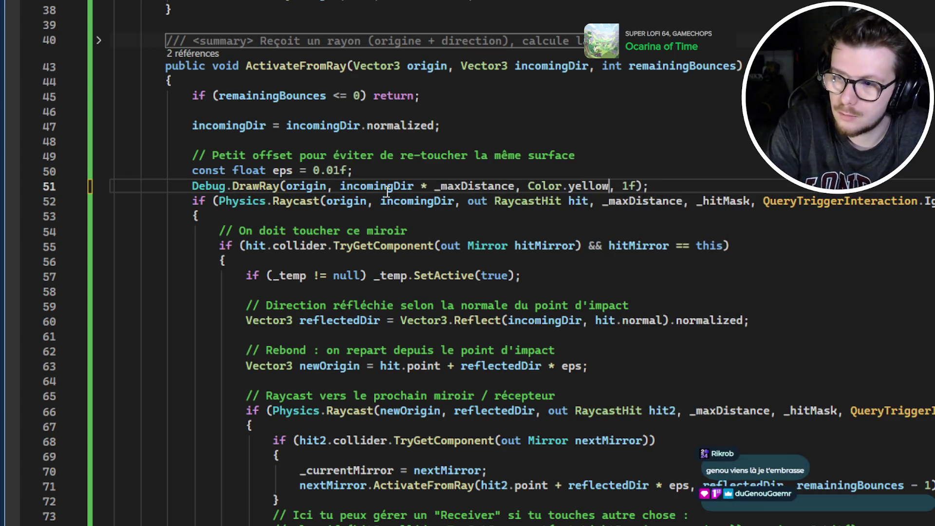
{"action": "key", "text": "Home"}
{"action": "key", "text": "Return"}
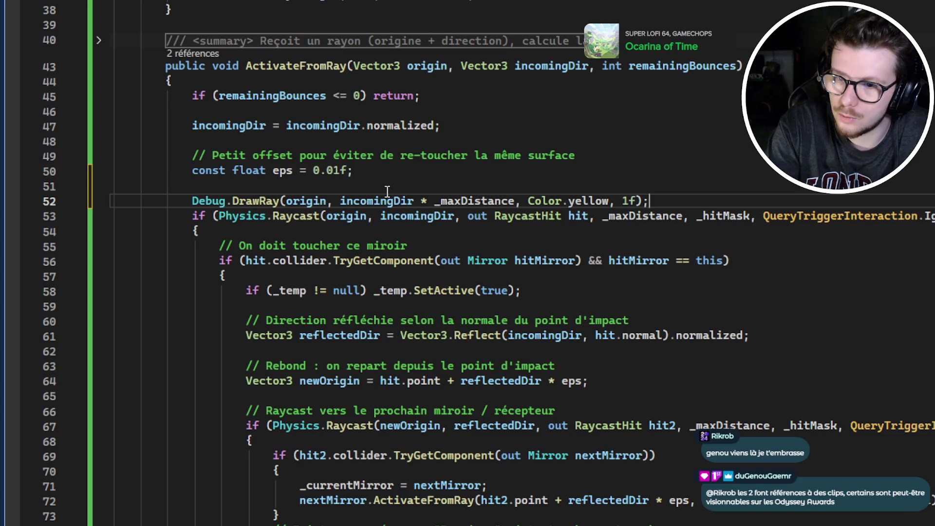
{"action": "key", "text": "End"}
{"action": "key", "text": "Return"}
{"action": "key", "text": "alt+Tab"}
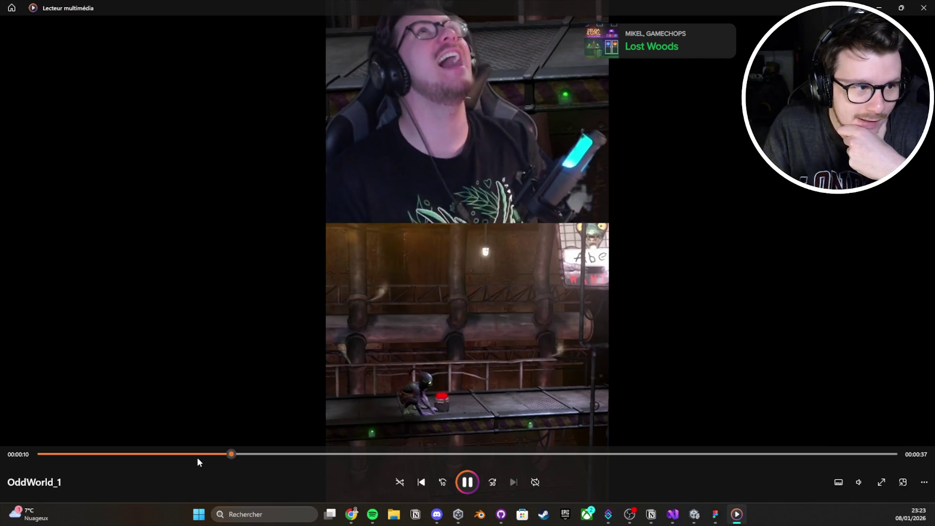
Step: Replay the OddWorld_1 clip from 0:06 to 0:18, then close Media Player
{"action": "left_click", "coordinate": [178, 455]}
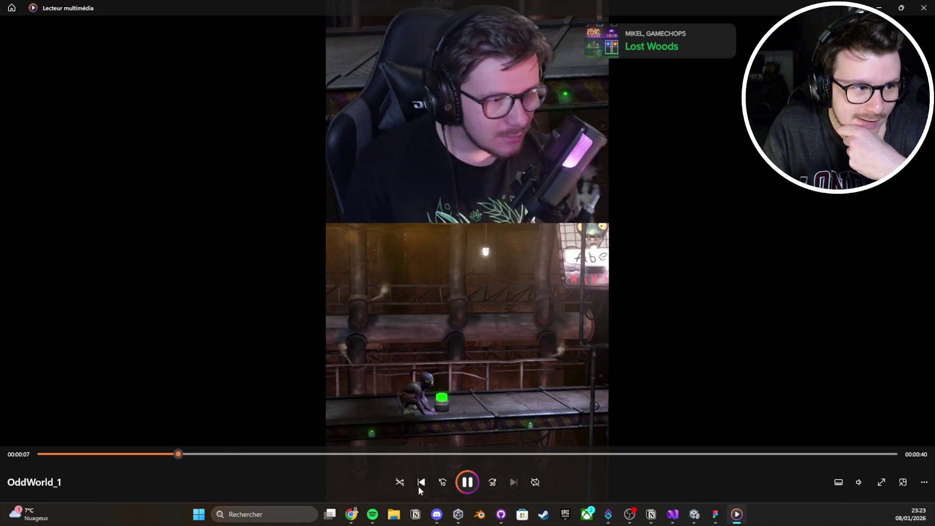
{"action": "left_click", "coordinate": [465, 485]}
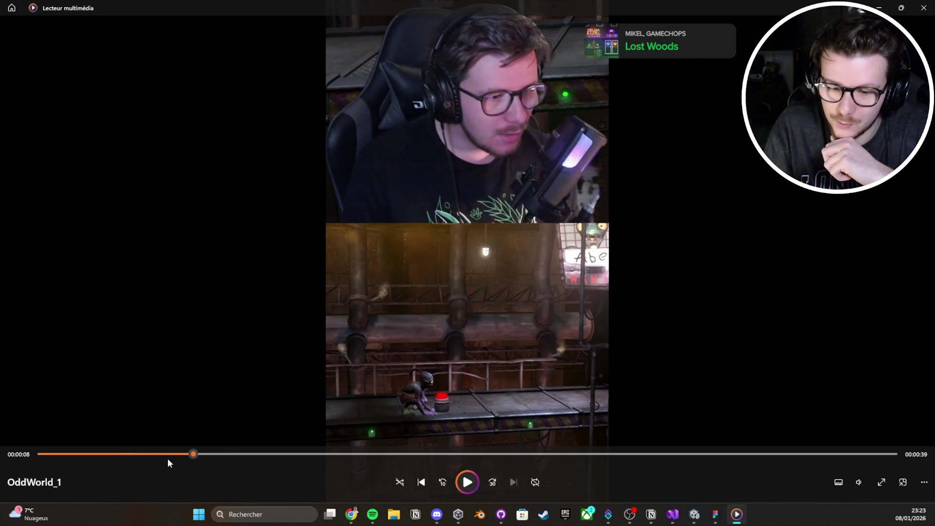
{"action": "mouse_move", "coordinate": [168, 459]}
{"action": "left_mouse_down"}
{"action": "mouse_move", "coordinate": [39, 461]}
{"action": "mouse_move", "coordinate": [164, 460]}
{"action": "mouse_move", "coordinate": [135, 466]}
{"action": "left_mouse_up"}
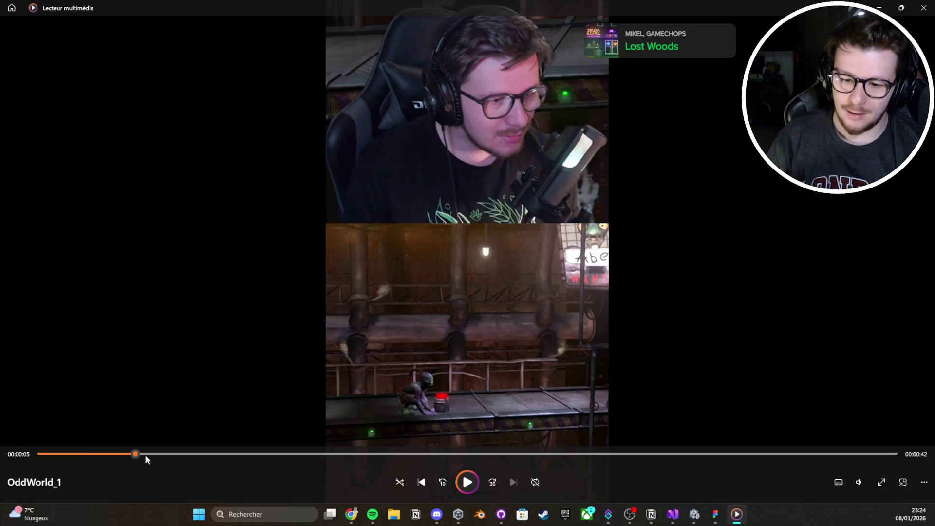
{"action": "left_click", "coordinate": [478, 484]}
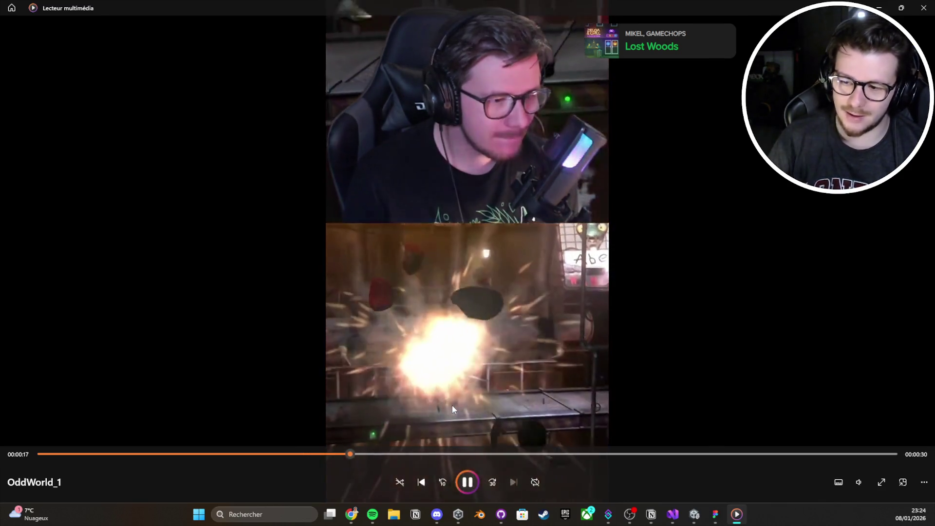
{"action": "left_click", "coordinate": [468, 484]}
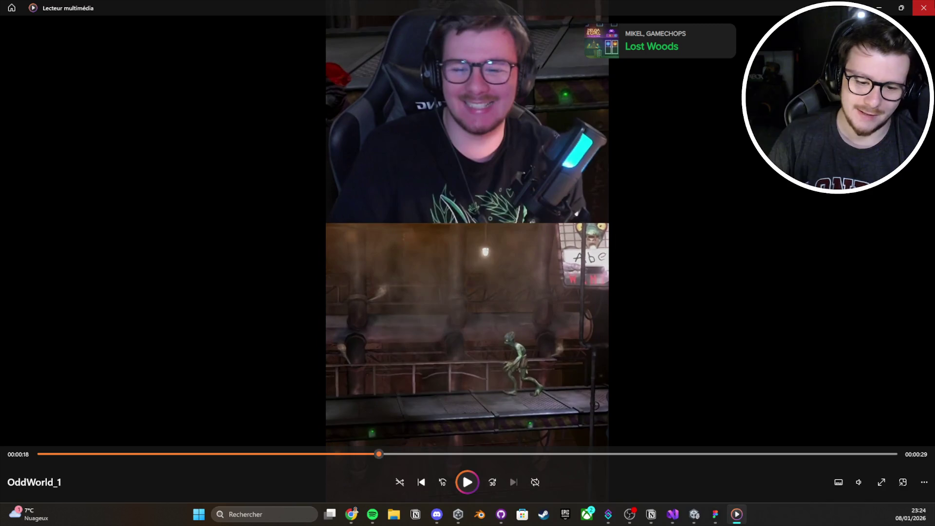
{"action": "left_click", "coordinate": [924, 7]}
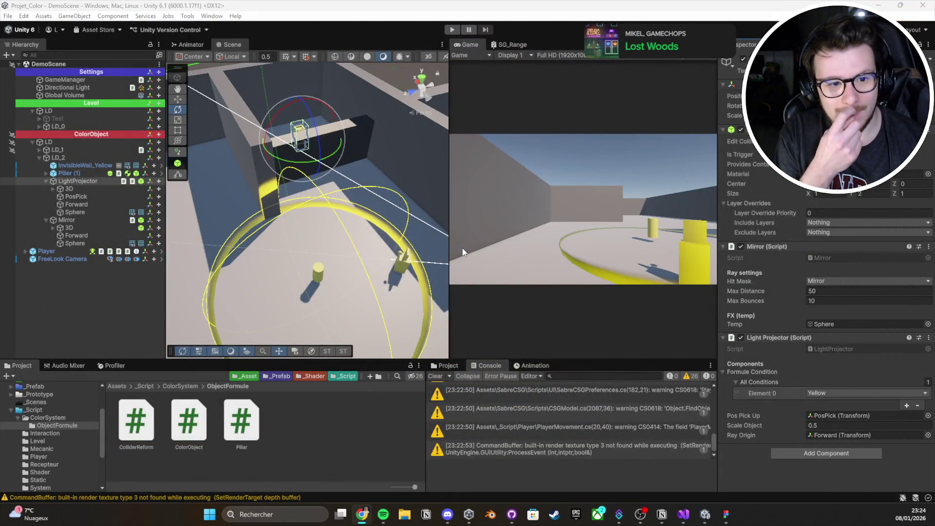
Step: Clear all Unity console warnings, then open the Metro_2033_1 clip and pause it
{"action": "left_click", "coordinate": [562, 259]}
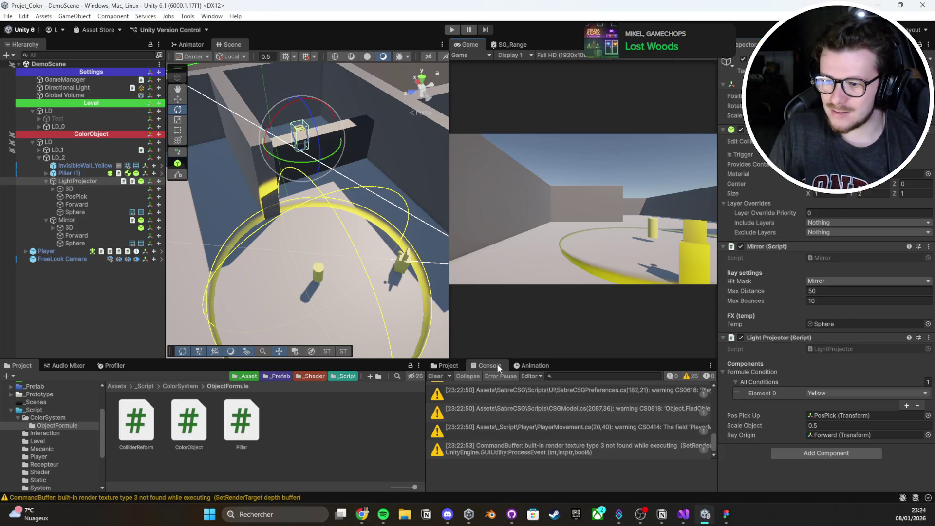
{"action": "left_click", "coordinate": [443, 375]}
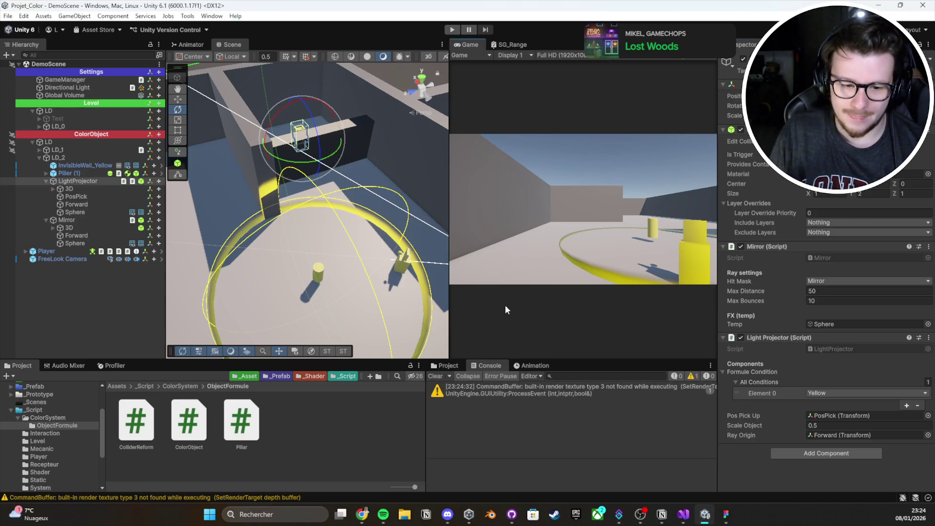
{"action": "left_click", "coordinate": [442, 377]}
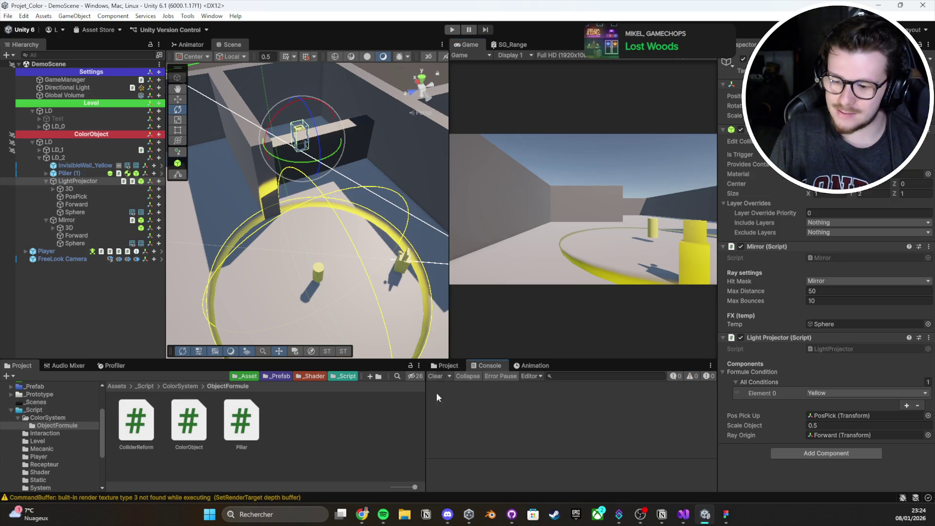
{"action": "left_click", "coordinate": [405, 514]}
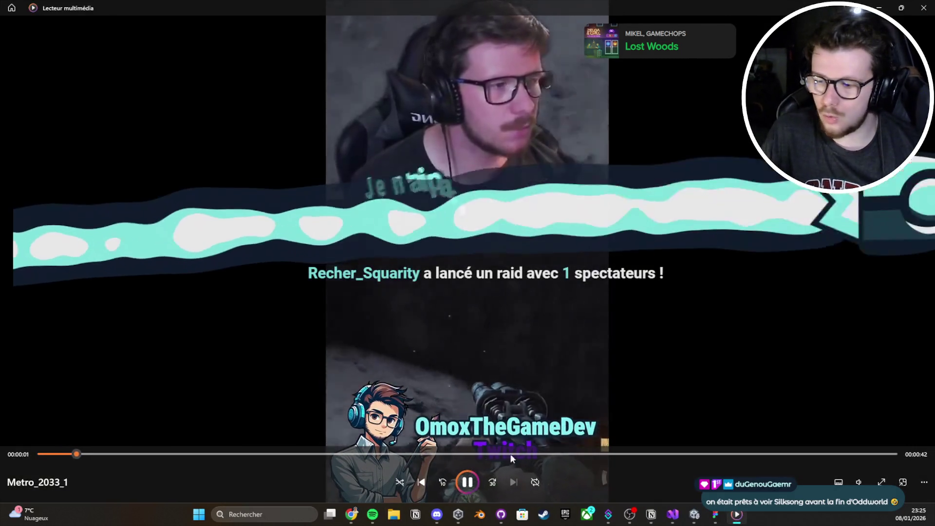
{"action": "left_click", "coordinate": [536, 383]}
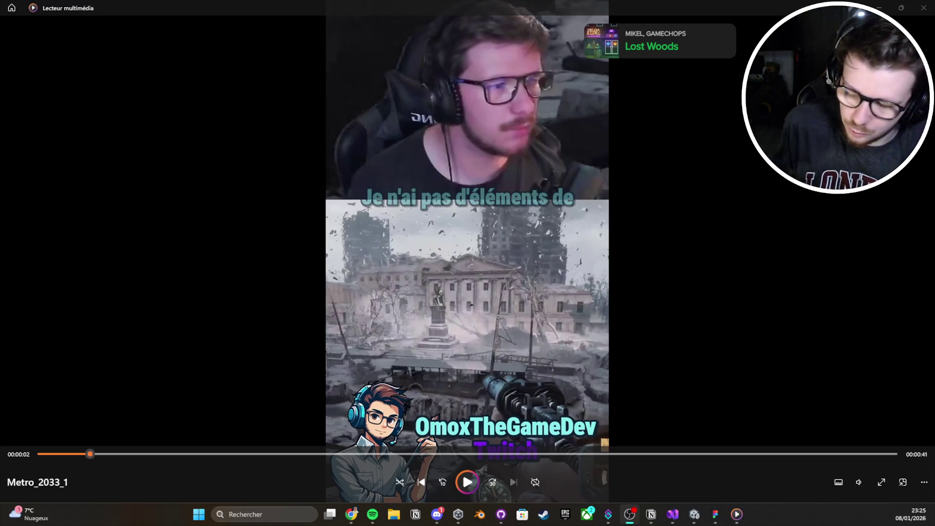
Step: Check the browser briefly, then return to Metro_2033_1 paused at 0:02 in Media Player
{"action": "key", "text": "alt+Tab"}
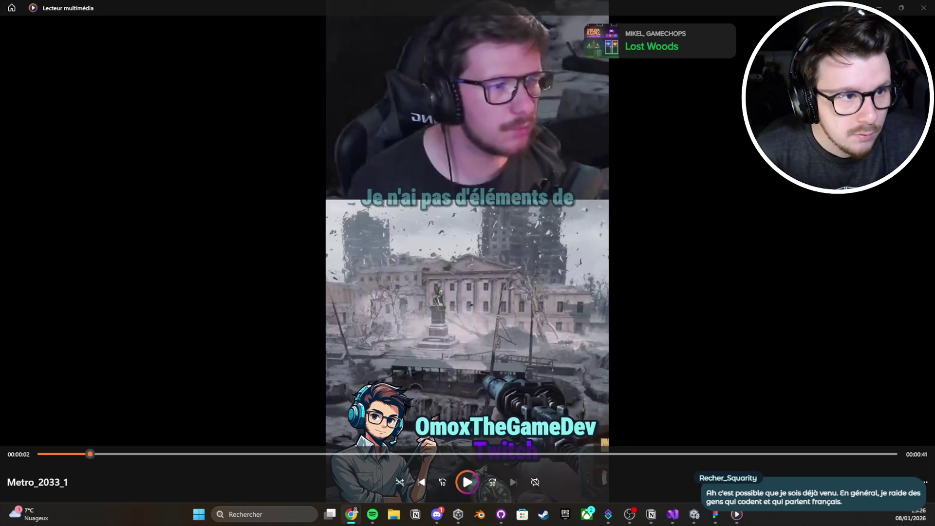
{"action": "key", "text": "alt+Tab"}
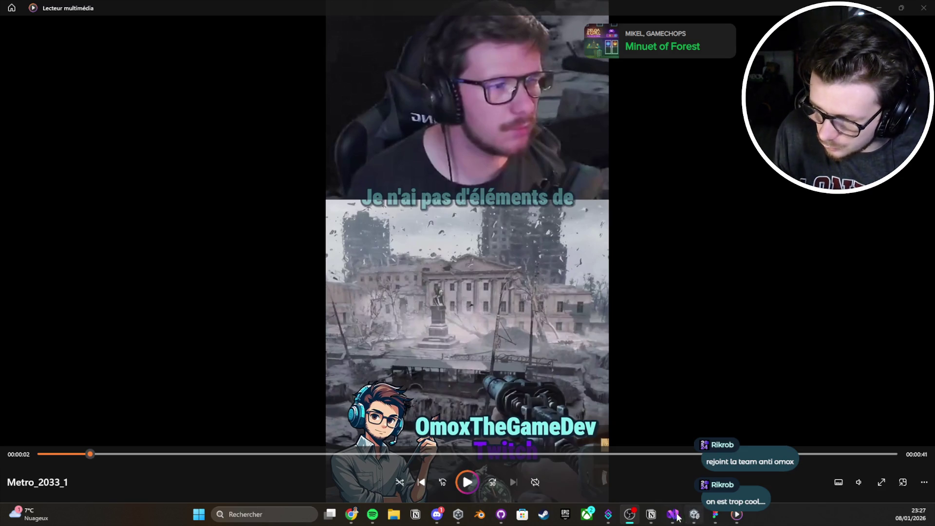
{"action": "mouse_move", "coordinate": [652, 515]}
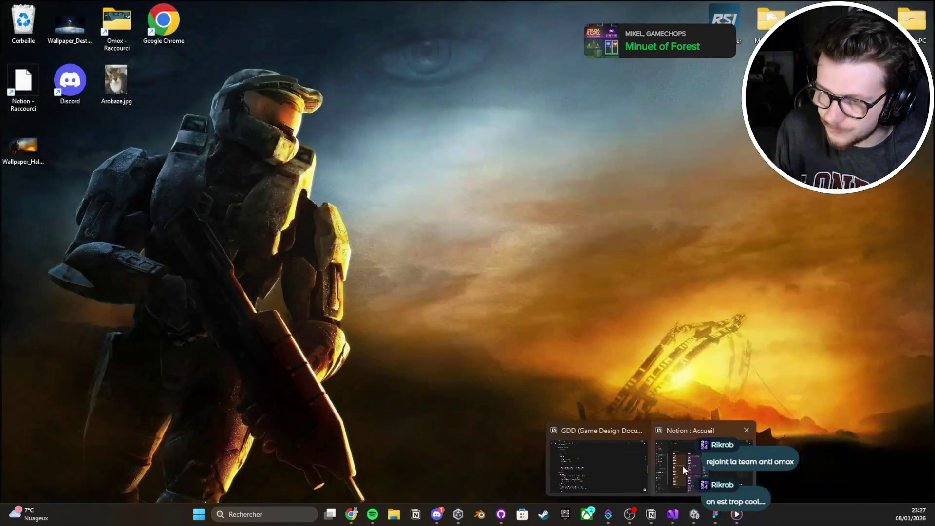
{"action": "left_click", "coordinate": [682, 466]}
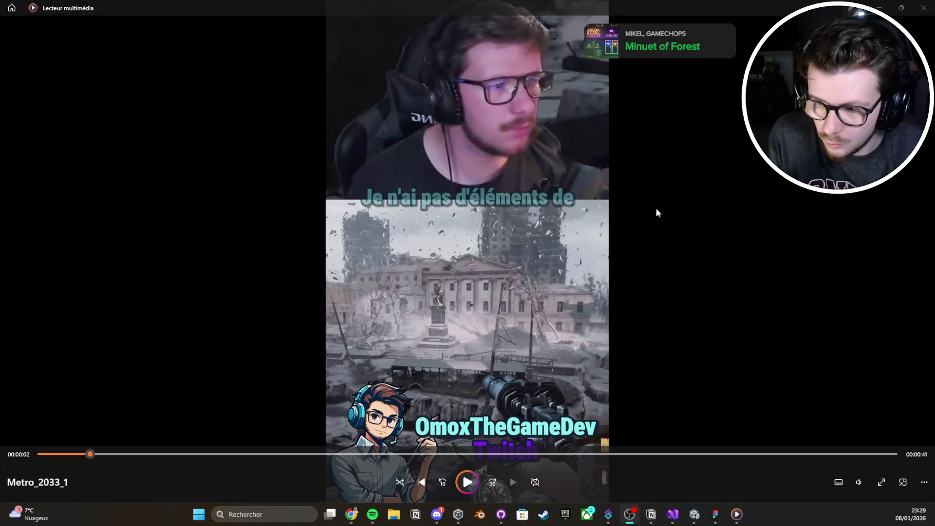
Step: Play the Metro_2033_1 clip, then close Media Player to return to Unity
{"action": "left_click", "coordinate": [470, 481]}
{"action": "left_click", "coordinate": [470, 482]}
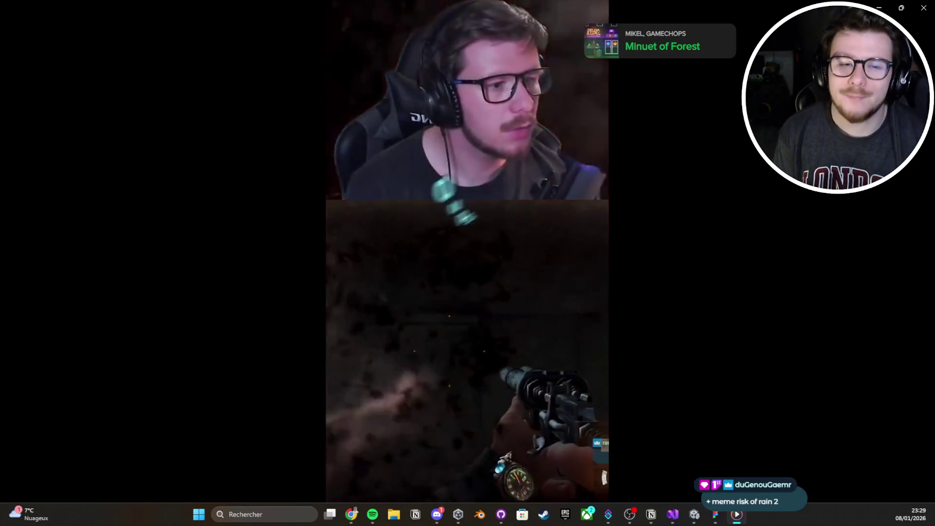
{"action": "left_click", "coordinate": [924, 8]}
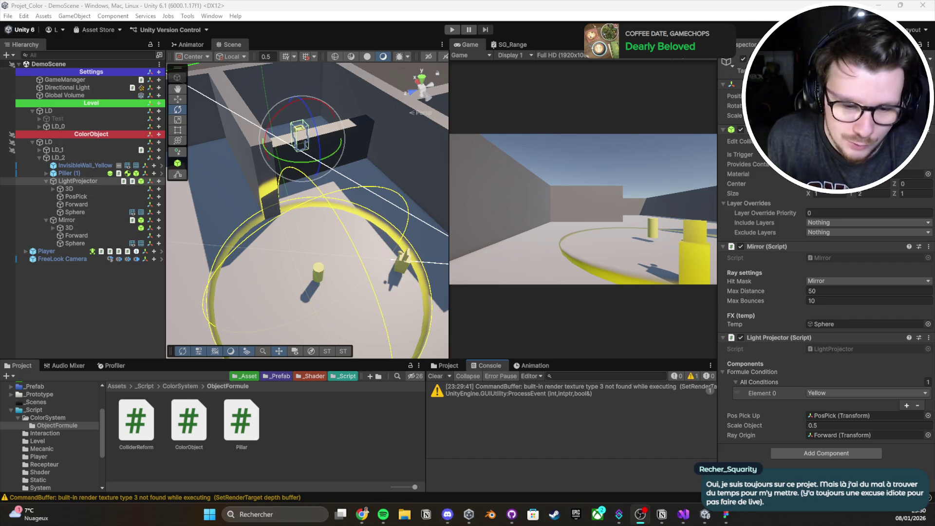
Step: Playtest the scene in Unity, picking up and depositing the yellow pillar to activate the light
{"action": "left_click", "coordinate": [639, 418]}
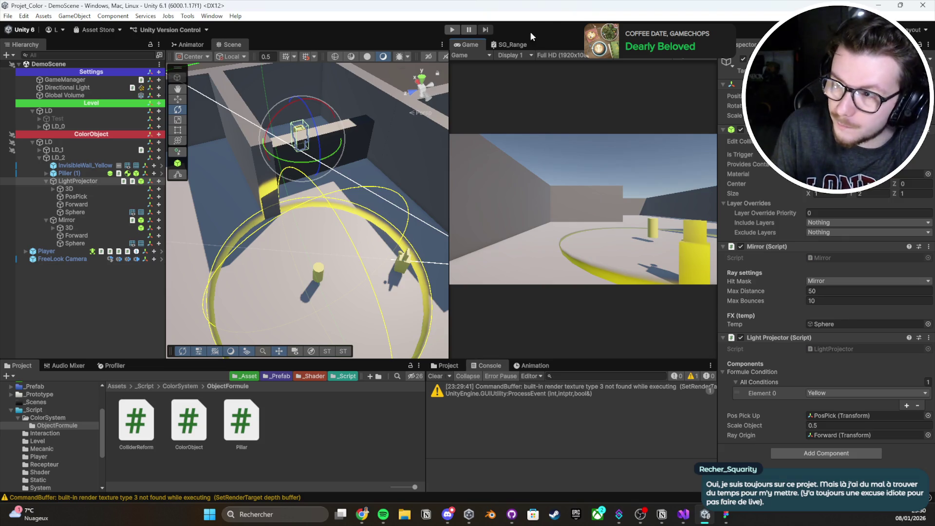
{"action": "key", "text": "ctrl+p"}
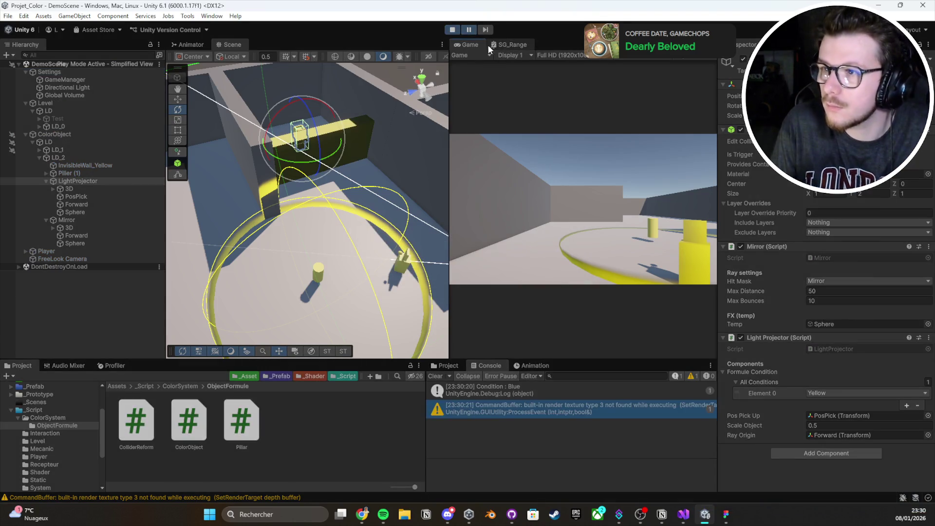
{"action": "left_click", "coordinate": [487, 45]}
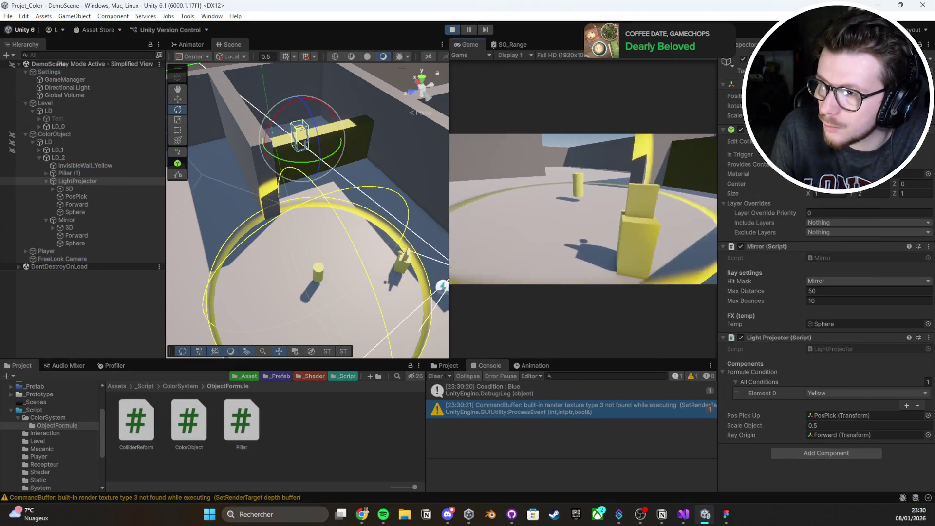
{"action": "key", "text": "e"}
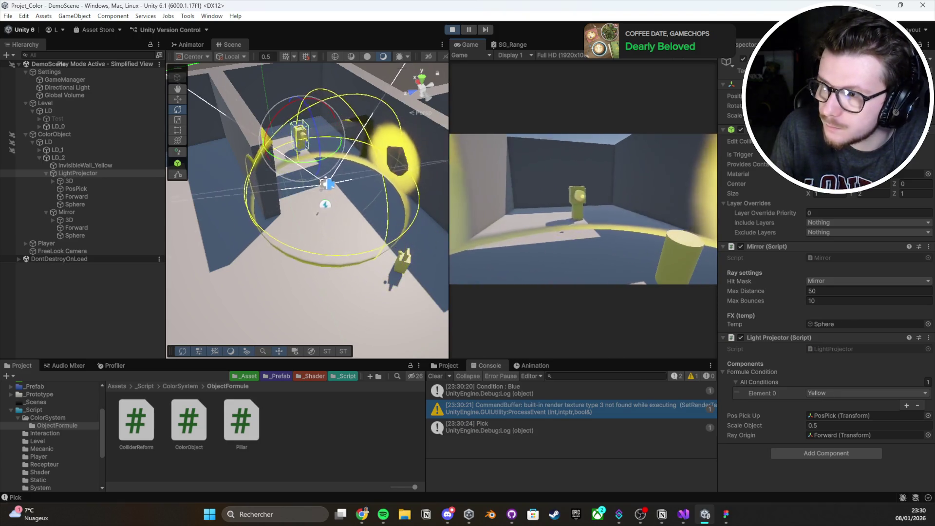
{"action": "key", "text": "e"}
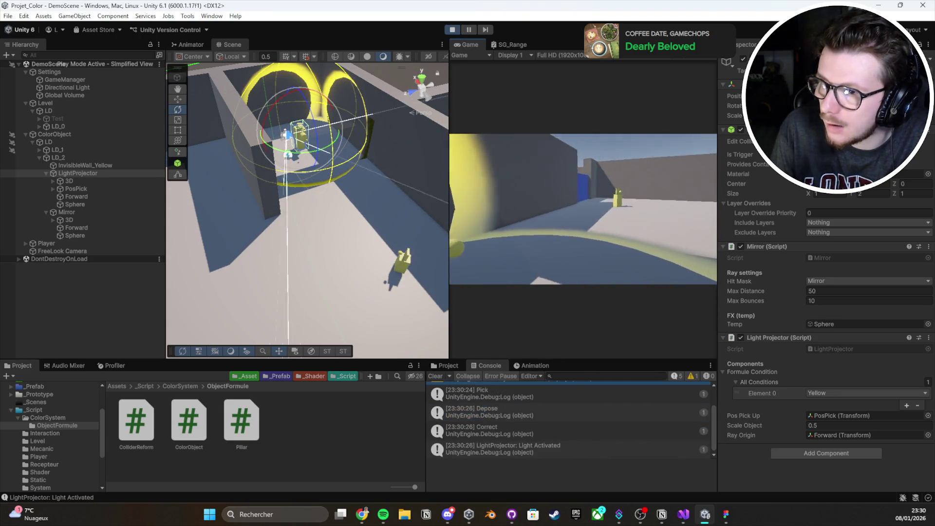
Step: Switch the Inspector to Debug view, then bring up Mirror.cs in Visual Studio
{"action": "mouse_move", "coordinate": [595, 210]}
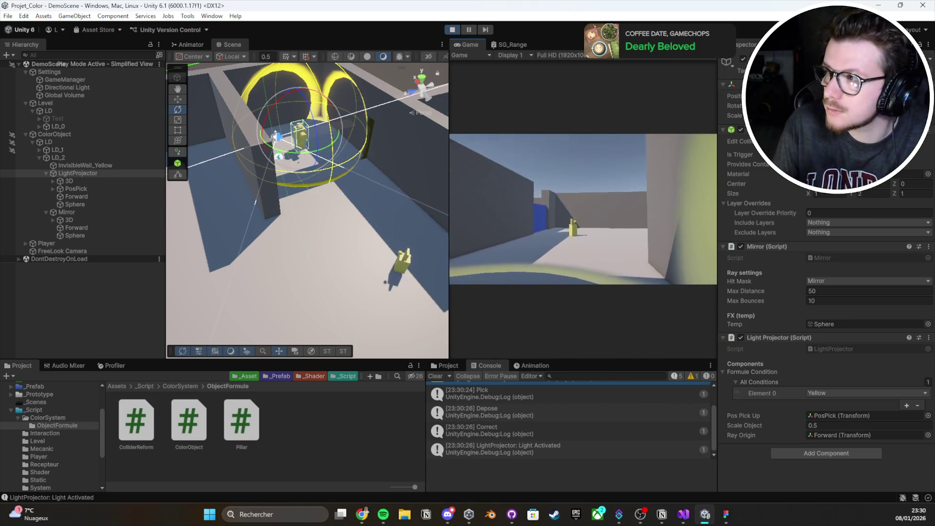
{"action": "left_click", "coordinate": [929, 45]}
{"action": "left_click", "coordinate": [828, 65]}
{"action": "scroll", "coordinate": [780, 283], "scroll_direction": "down", "scroll_amount": 2}
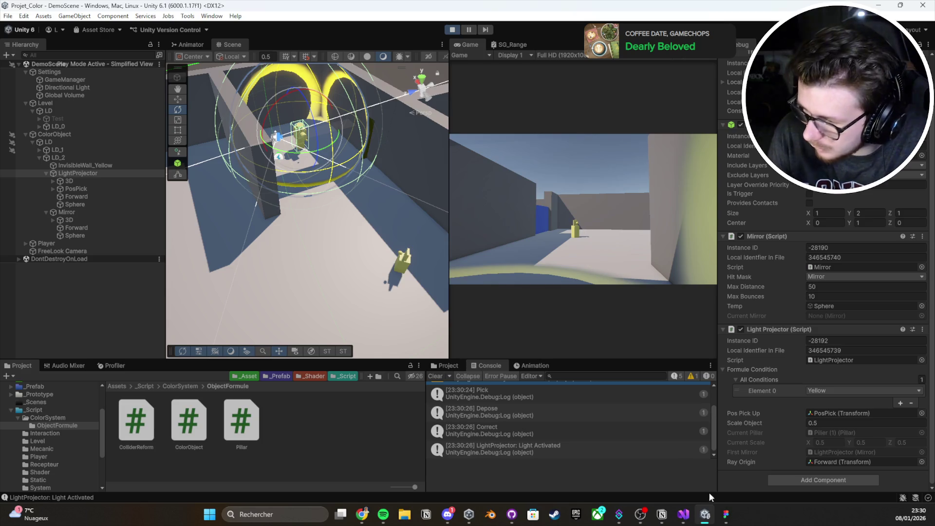
{"action": "left_click", "coordinate": [683, 515]}
{"action": "scroll", "coordinate": [425, 292], "scroll_direction": "down", "scroll_amount": 2}
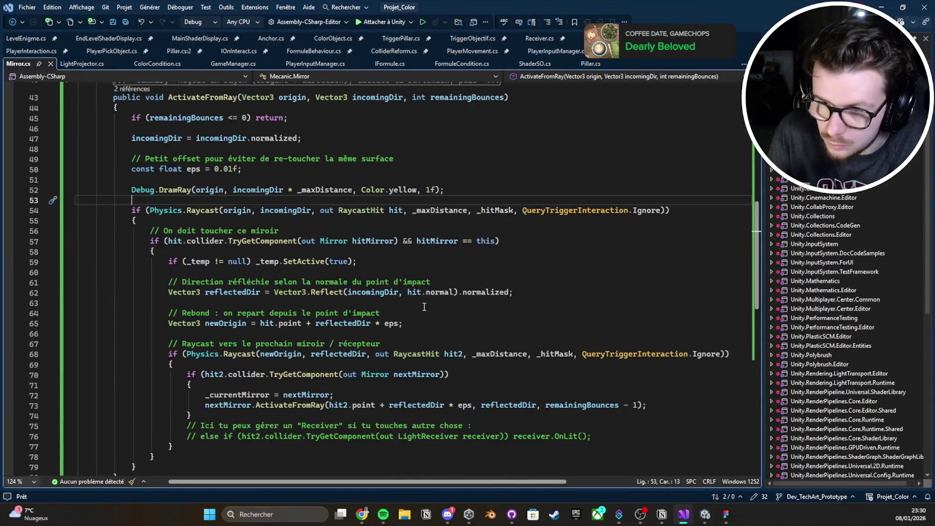
Step: Save Mirror.cs and check the Quick Info for hit.normal on line 62
{"action": "left_click", "coordinate": [424, 306]}
{"action": "key", "text": "ctrl+s"}
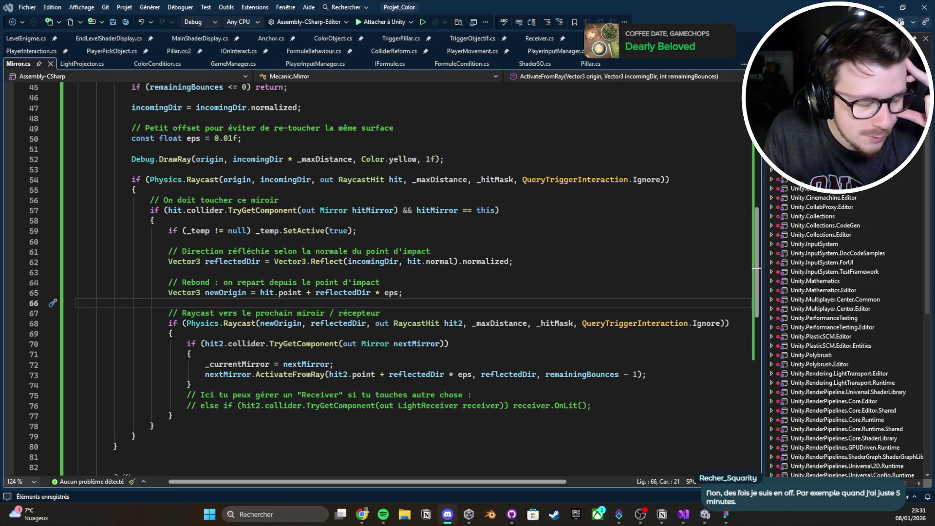
{"action": "key", "text": "alt+Tab"}
{"action": "key", "text": "alt+Tab"}
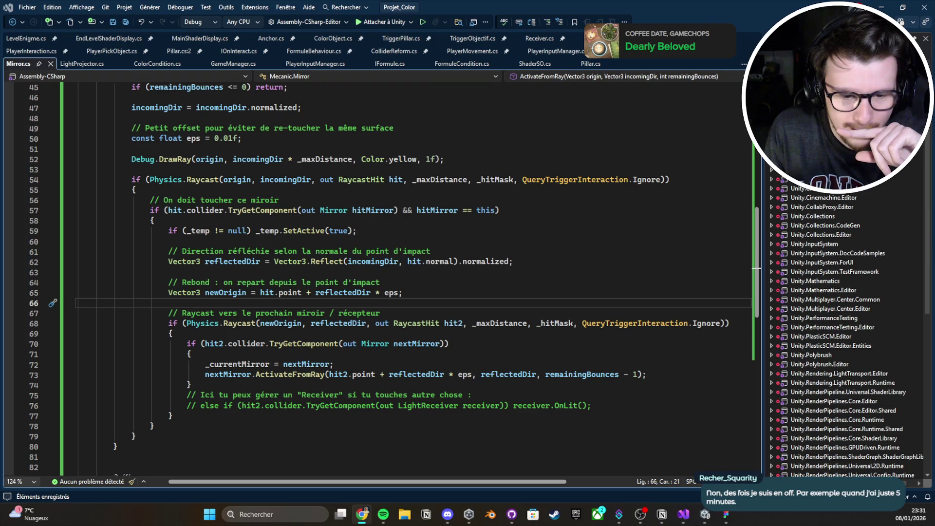
{"action": "left_click", "coordinate": [437, 258]}
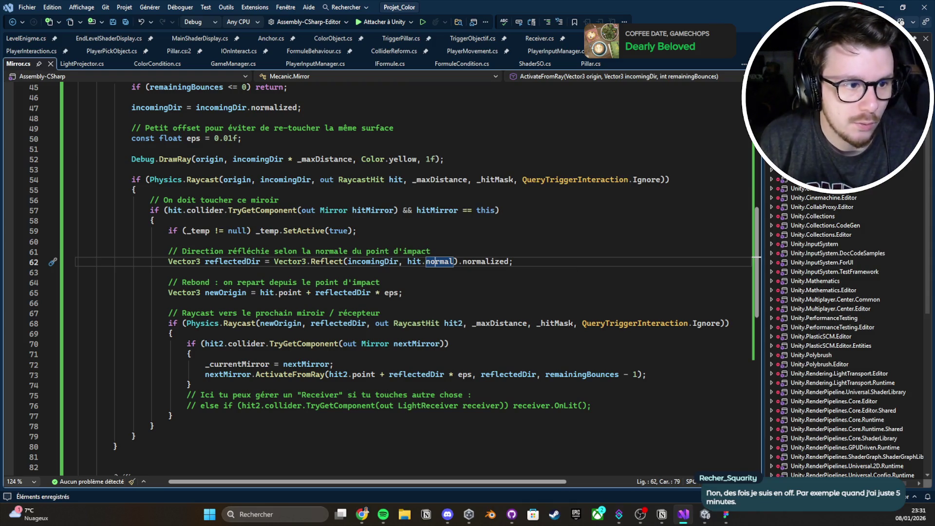
{"action": "left_click", "coordinate": [439, 305]}
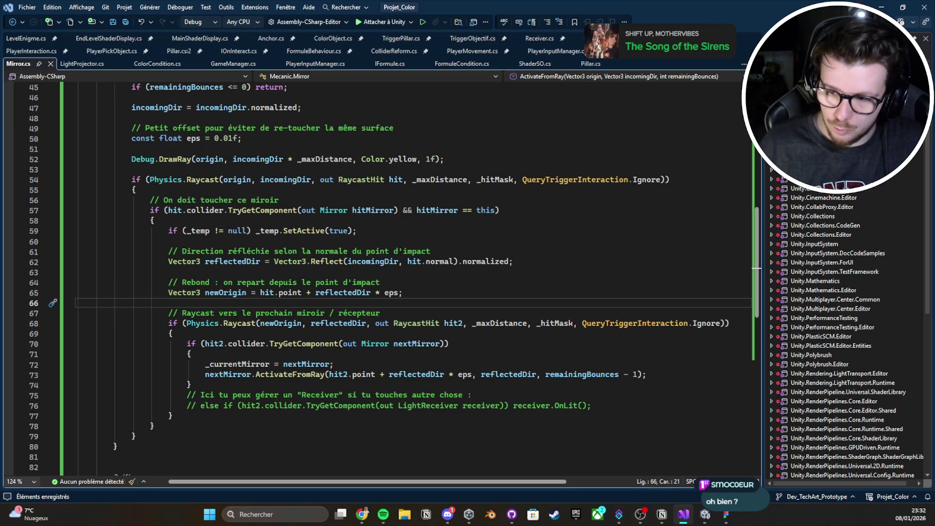
{"action": "left_click", "coordinate": [391, 427]}
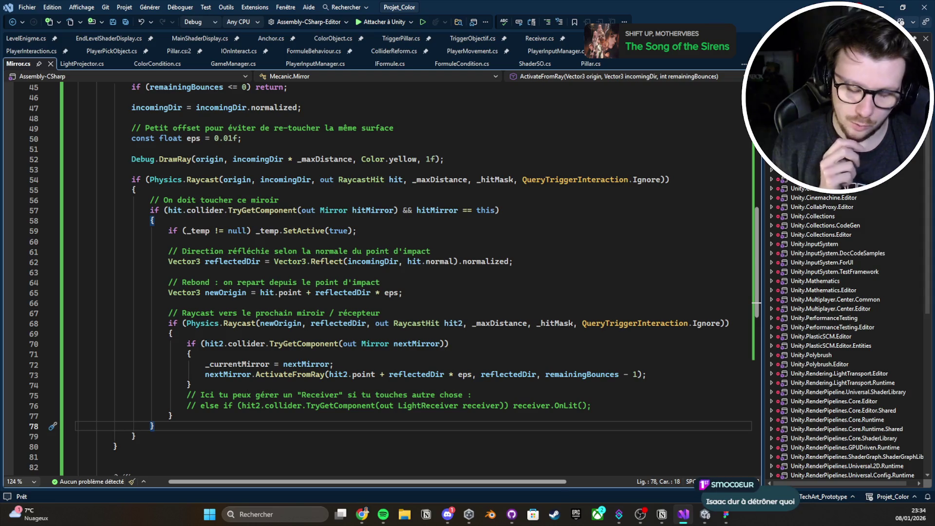
Step: Save the Mirror script with its recursive mirror-bounce raycast code
{"action": "key", "text": "alt+Tab"}
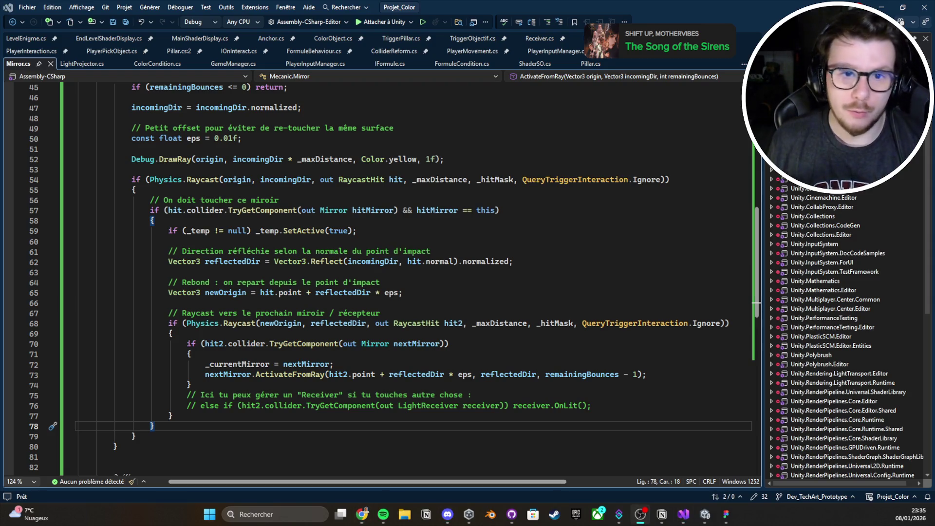
{"action": "left_click", "coordinate": [466, 309]}
{"action": "key", "text": "ctrl+s"}
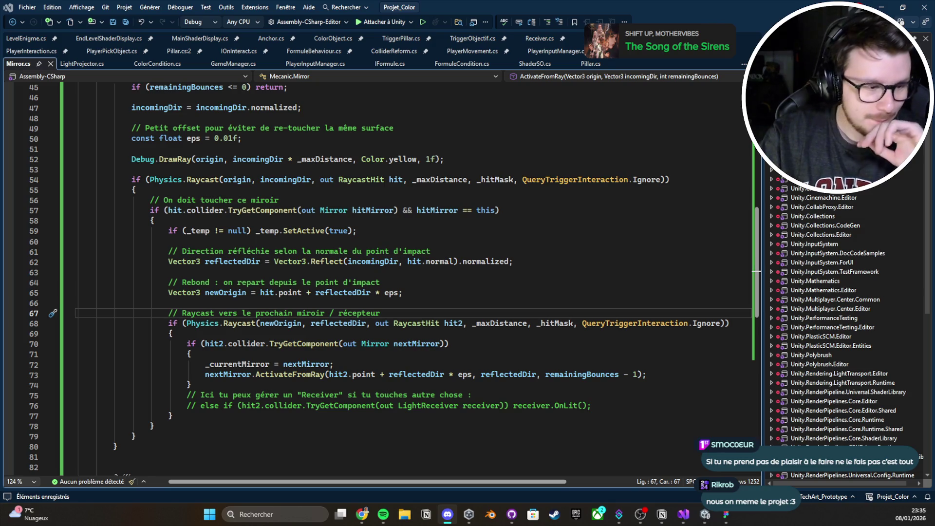
Step: Review the nextMirror recursion block around lines 72–74 and the line beneath it
{"action": "left_click", "coordinate": [380, 313]}
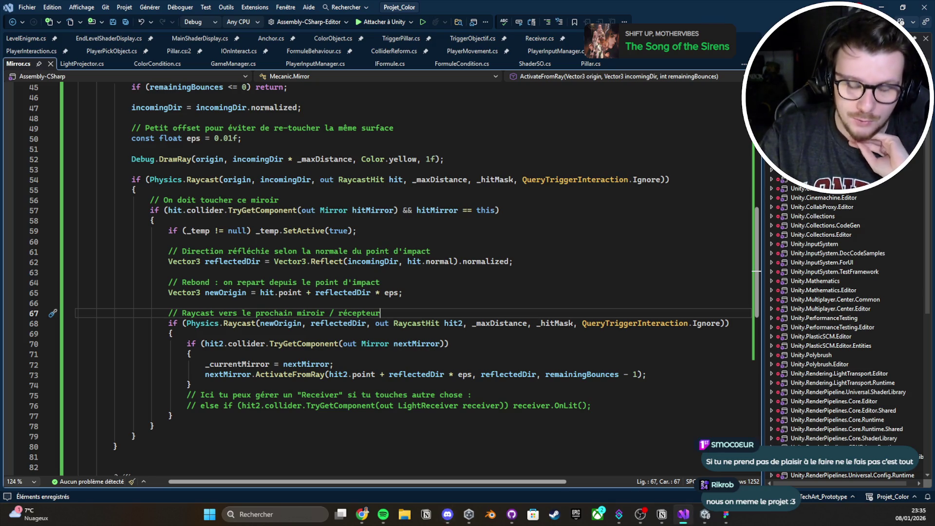
{"action": "left_click", "coordinate": [381, 386]}
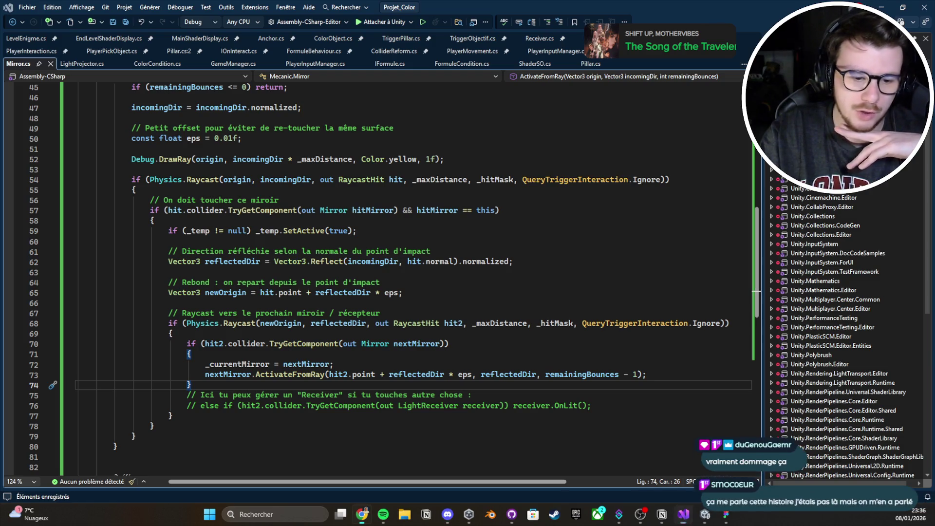
{"action": "left_click", "coordinate": [453, 364]}
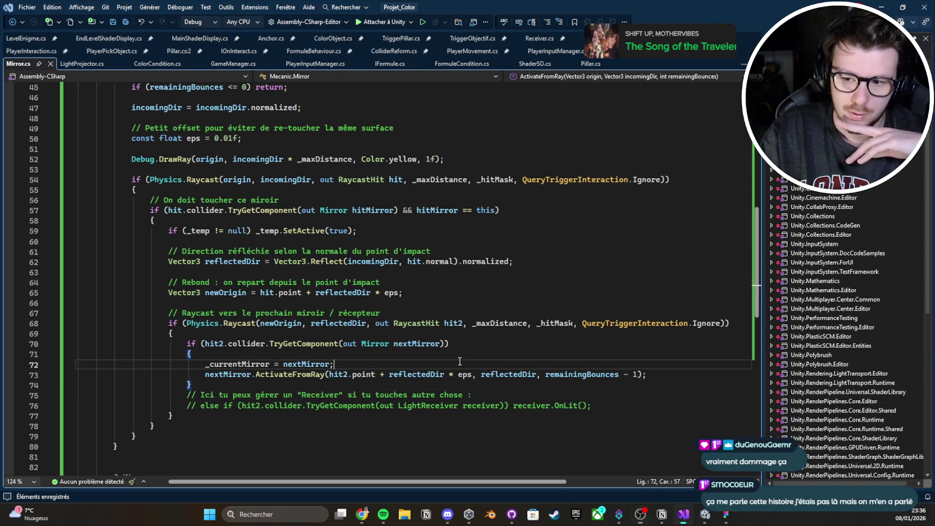
{"action": "left_click", "coordinate": [452, 395]}
{"action": "left_click", "coordinate": [452, 382]}
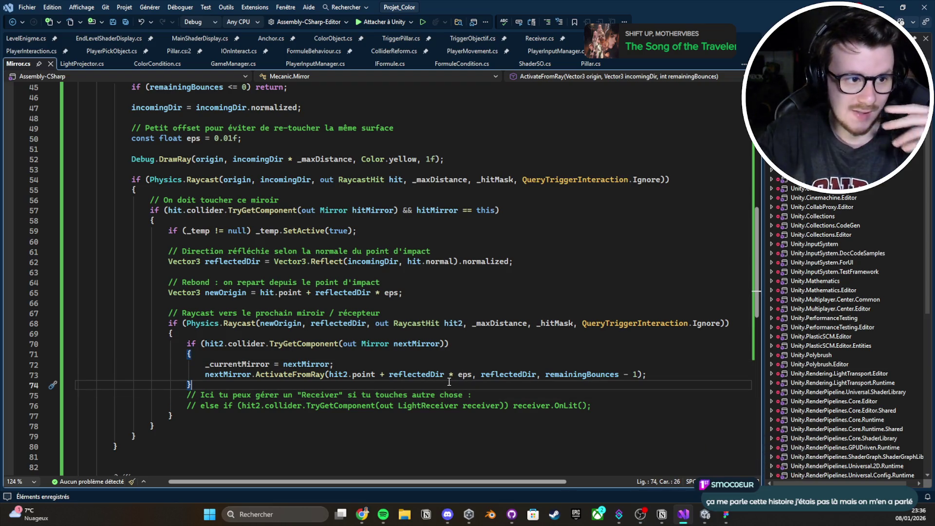
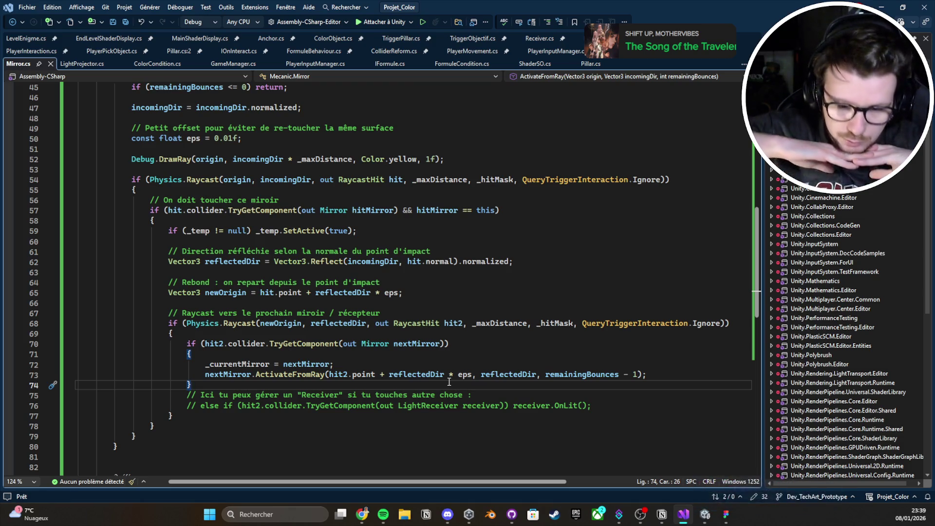
Step: Save Mirror.cs with the Receiver comment at the end of line 75
{"action": "left_click", "coordinate": [471, 394]}
{"action": "key", "text": "ctrl+s"}
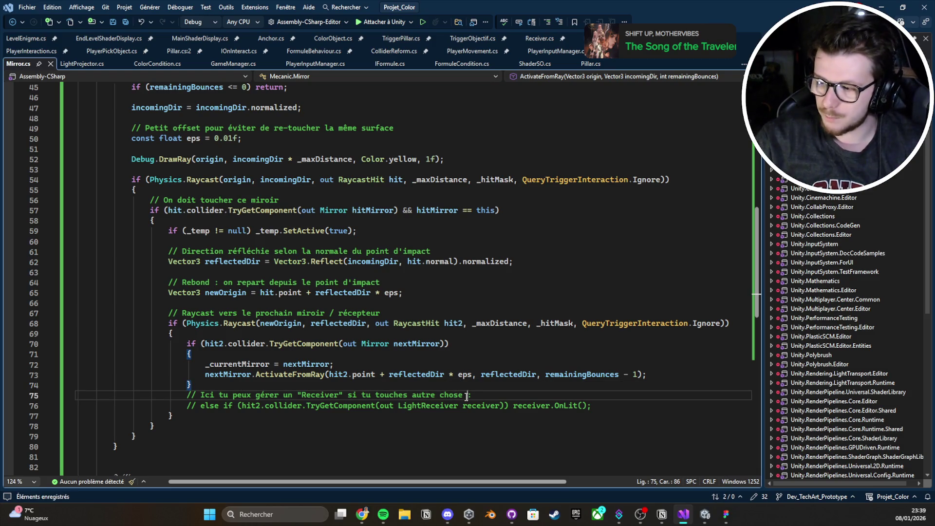
{"action": "mouse_move", "coordinate": [470, 378]}
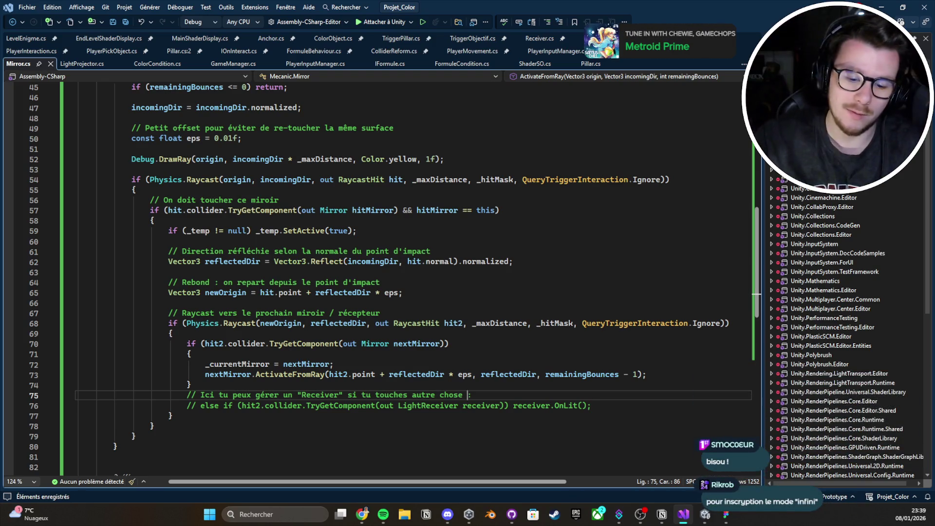
Step: Review the TryGetComponent check and bounce block on lines 70–72, then select line 52
{"action": "left_click", "coordinate": [336, 344]}
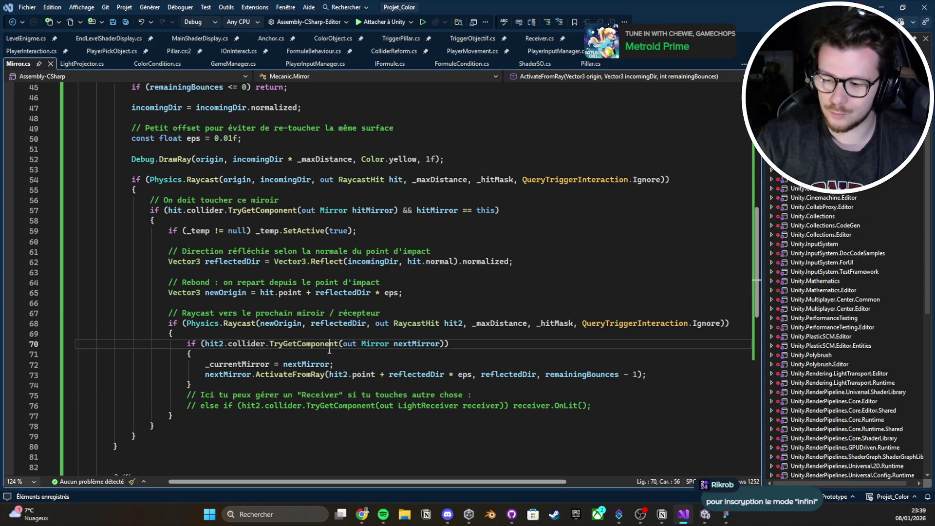
{"action": "left_click", "coordinate": [369, 363]}
{"action": "left_click", "coordinate": [370, 353]}
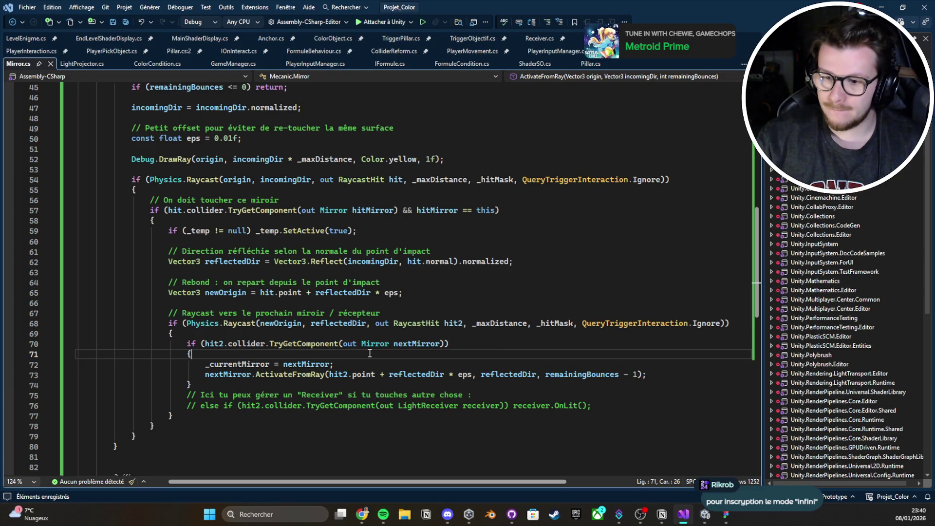
{"action": "left_click_drag", "start_coordinate": [198, 171], "coordinate": [78, 161]}
{"action": "scroll", "coordinate": [77, 161], "scroll_direction": "up", "scroll_amount": 4}
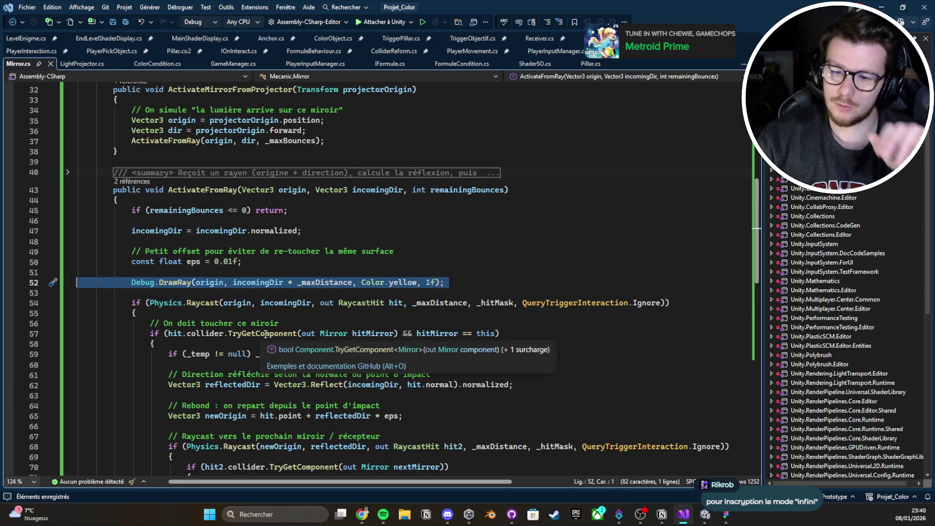
Step: Look up where ActivateFromRay is called from its summary comment
{"action": "left_click", "coordinate": [248, 283]}
{"action": "scroll", "coordinate": [151, 211], "scroll_direction": "up", "scroll_amount": 1}
{"action": "left_click", "coordinate": [150, 211]}
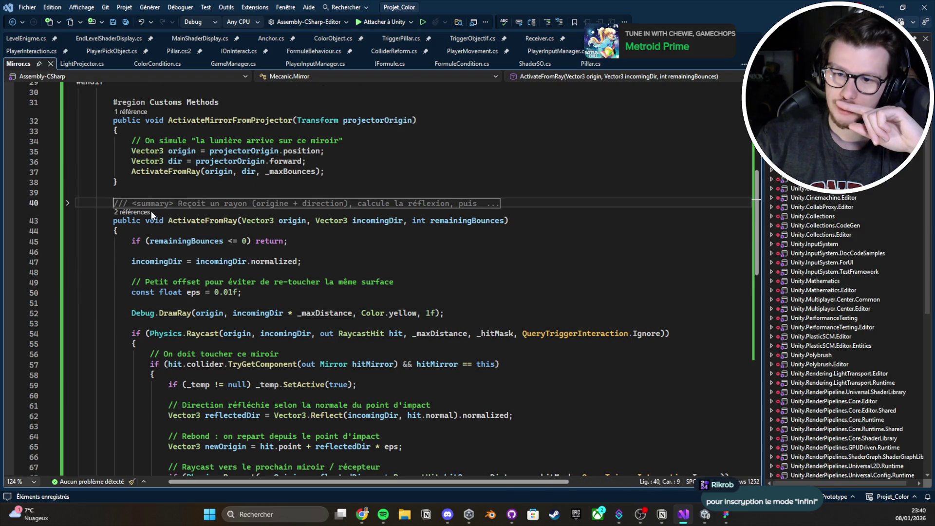
{"action": "left_click", "coordinate": [145, 212]}
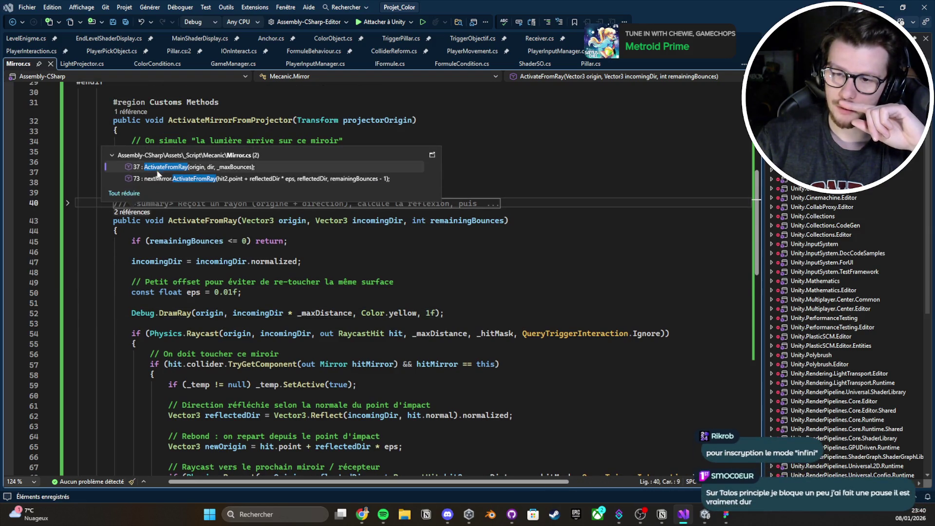
{"action": "key", "text": "ctrl+minus"}
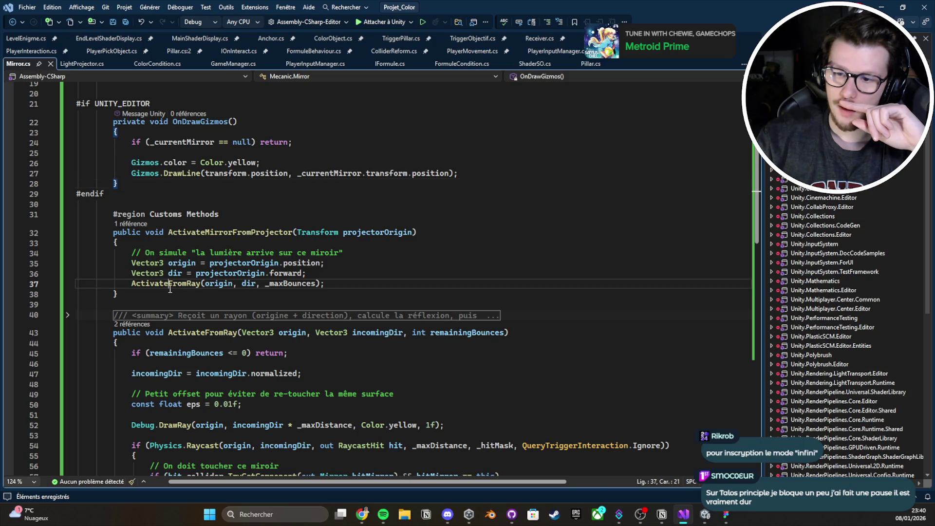
Step: Follow ActivateMirrorFromProjector's call site into LightProjector.cs at the _rayOrigin field, then return to Unity
{"action": "left_click", "coordinate": [292, 263]}
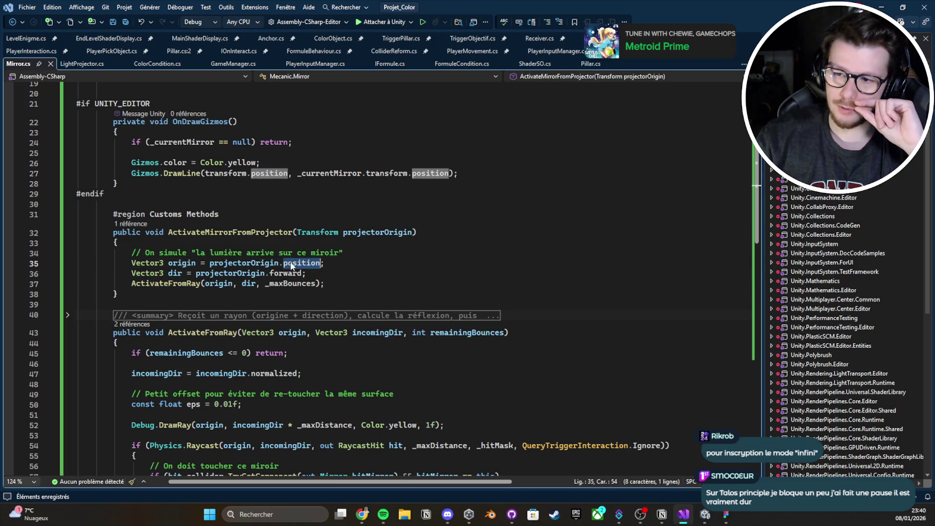
{"action": "left_click", "coordinate": [270, 274]}
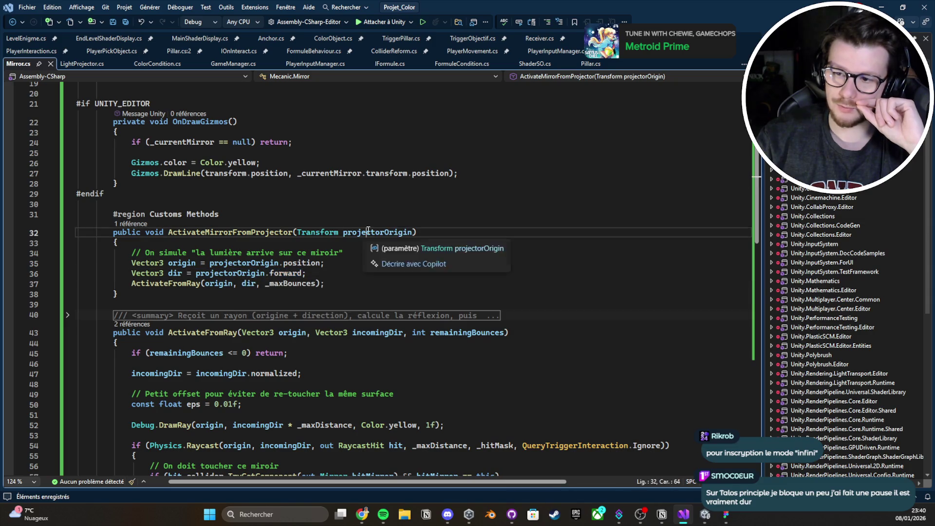
{"action": "double_click", "coordinate": [378, 233]}
{"action": "left_click", "coordinate": [131, 224]}
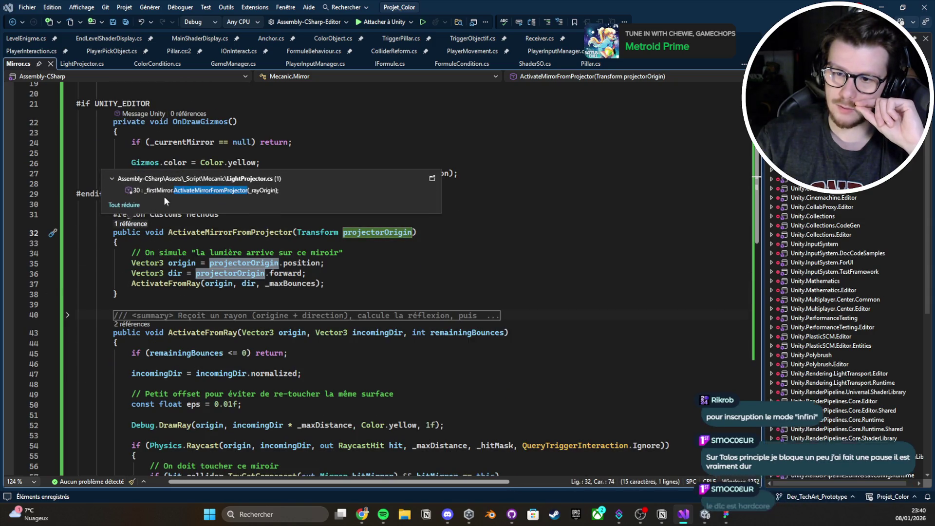
{"action": "double_click", "coordinate": [166, 194]}
{"action": "left_click", "coordinate": [337, 283], "text": "ctrl"}
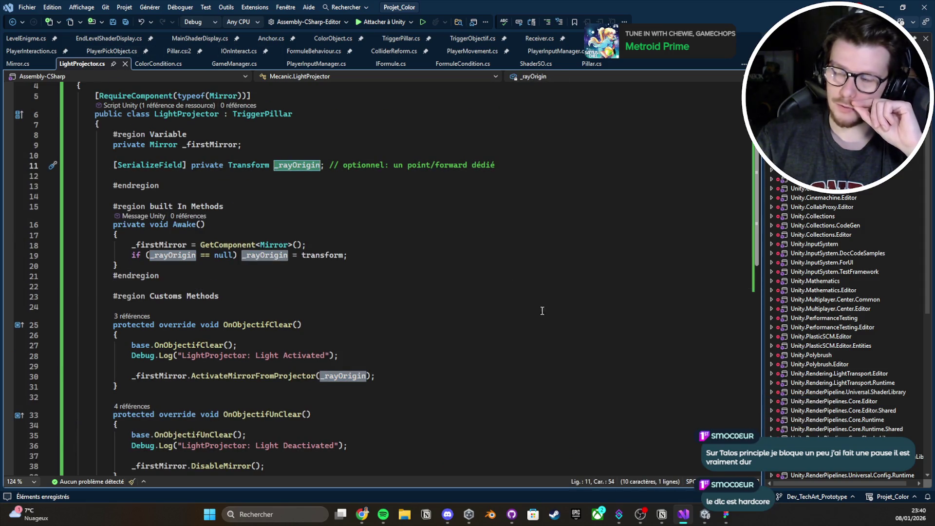
{"action": "left_click", "coordinate": [685, 515]}
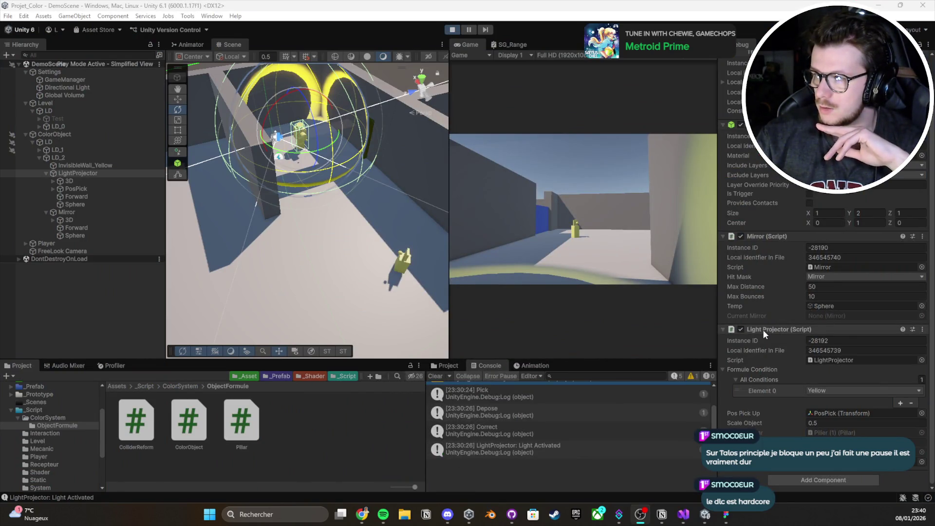
Step: Stop play mode, set the Inspector to Normal view and clear the console
{"action": "key", "text": "ctrl+p"}
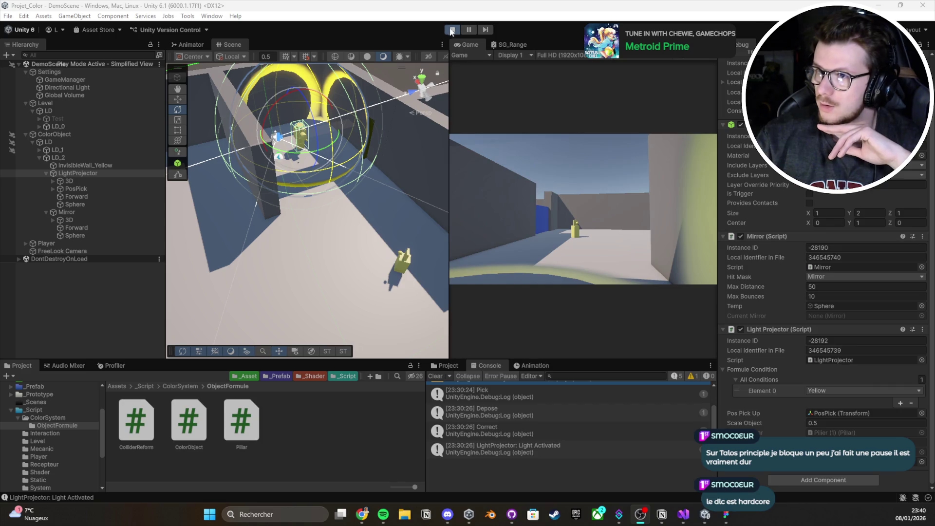
{"action": "left_click", "coordinate": [818, 123]}
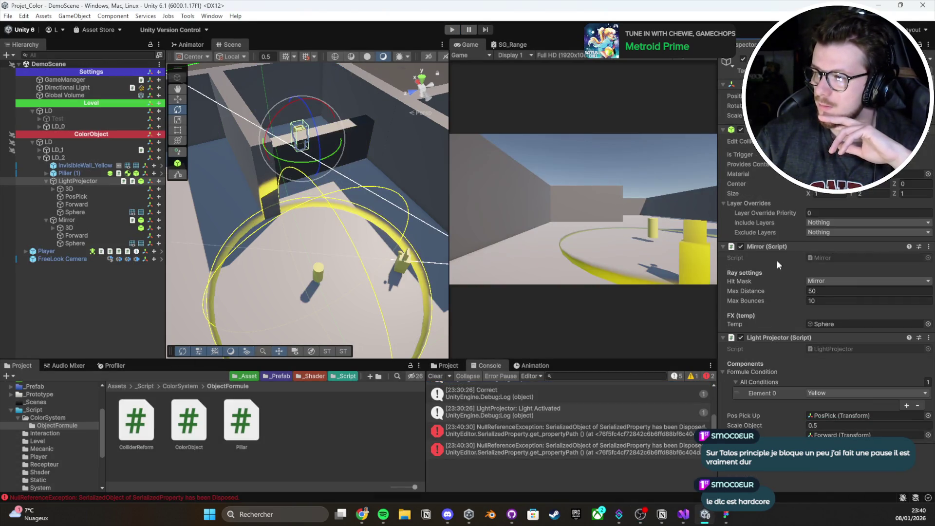
{"action": "left_click", "coordinate": [435, 376]}
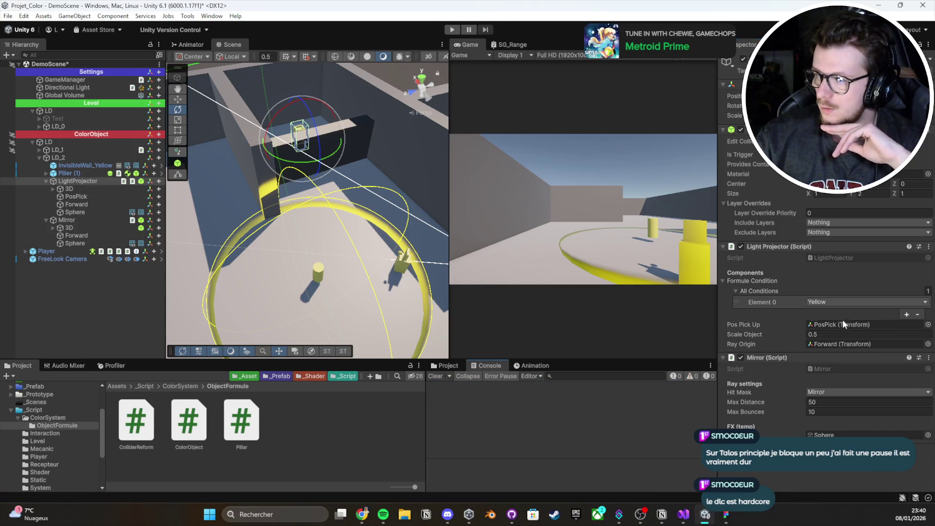
Step: Frame the projector's Forward object, start play mode to test, then return to Visual Studio
{"action": "double_click", "coordinate": [833, 344]}
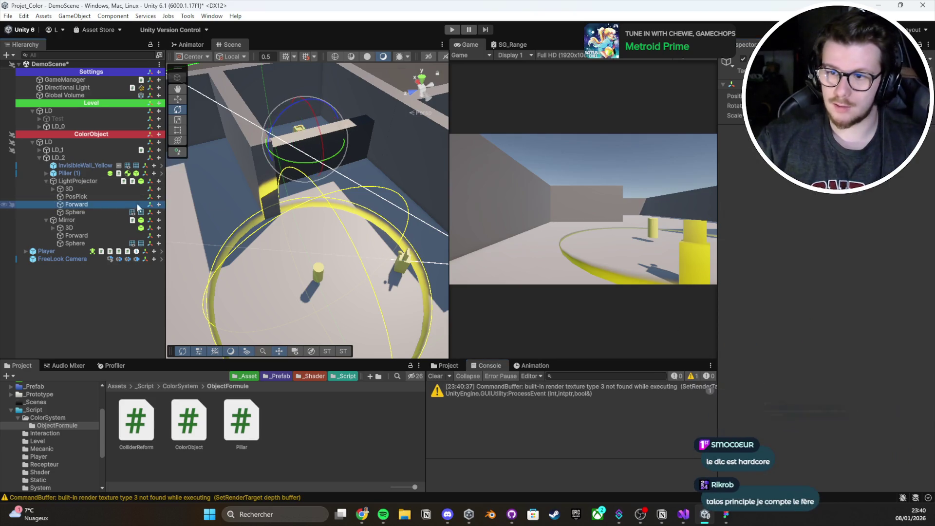
{"action": "key", "text": "f"}
{"action": "mouse_move", "coordinate": [430, 231]}
{"action": "left_mouse_down"}
{"action": "mouse_move", "coordinate": [333, 235]}
{"action": "mouse_move", "coordinate": [465, 141]}
{"action": "left_mouse_up"}
{"action": "left_click", "coordinate": [451, 30]}
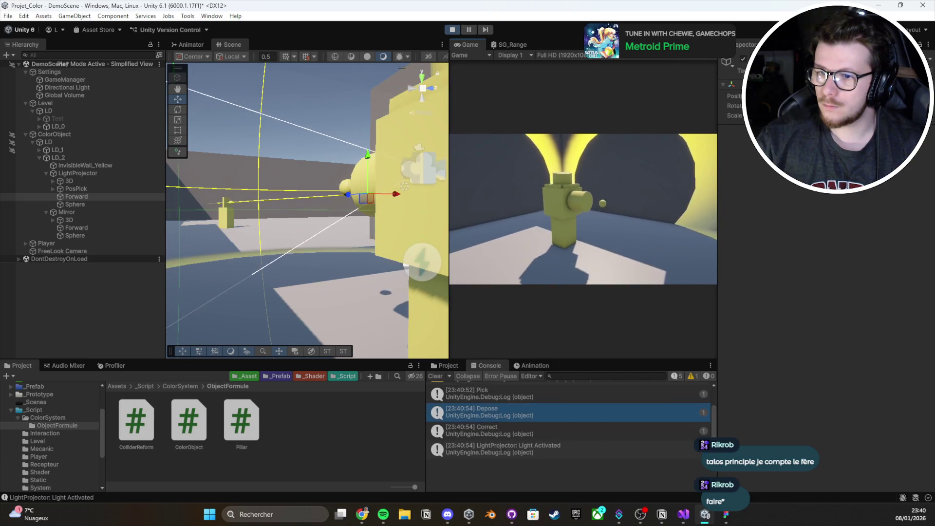
{"action": "left_click_drag", "start_coordinate": [350, 229], "coordinate": [256, 146]}
{"action": "left_click", "coordinate": [683, 515]}
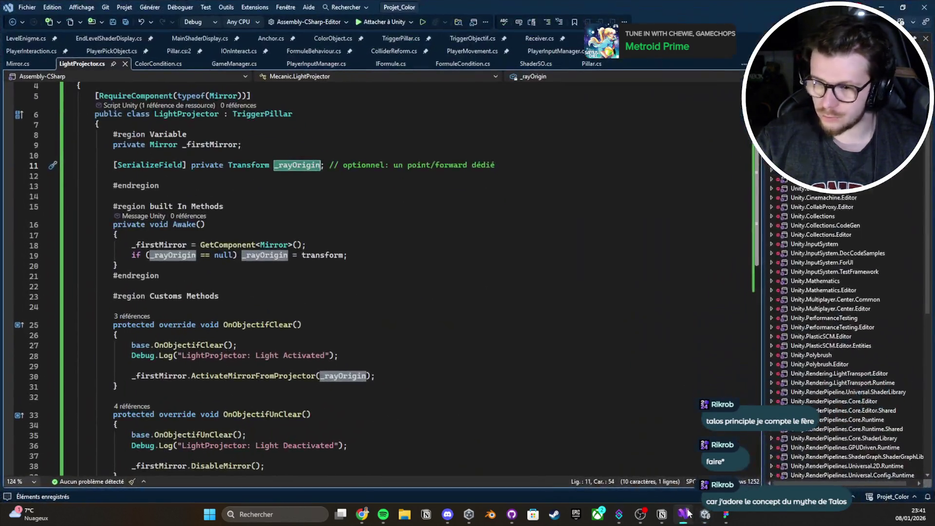
Step: Change the Debug.DrawRay duration in Mirror.cs from 1f to 10f, then resume the game in Unity
{"action": "left_click", "coordinate": [18, 63]}
{"action": "scroll", "coordinate": [277, 267], "scroll_direction": "down", "scroll_amount": 4}
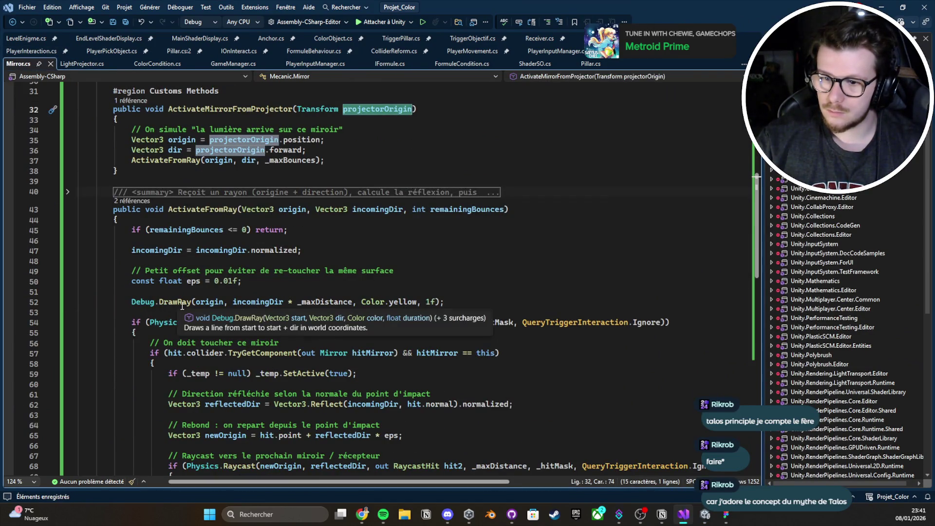
{"action": "double_click", "coordinate": [429, 305]}
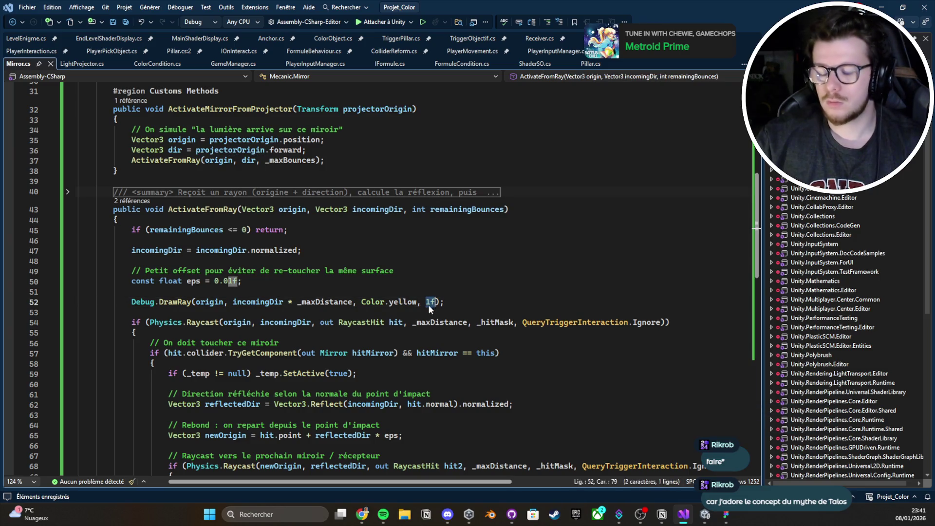
{"action": "type", "text": "10f"}
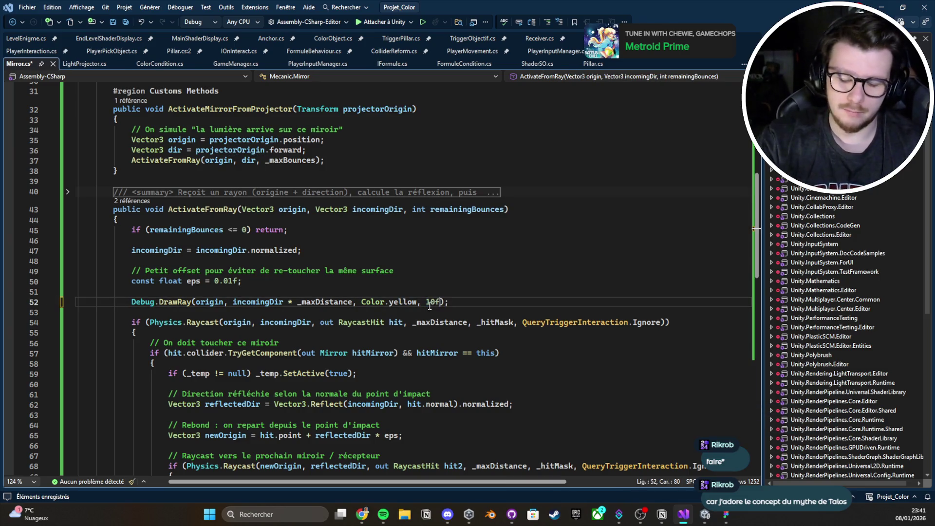
{"action": "key", "text": "alt+Tab"}
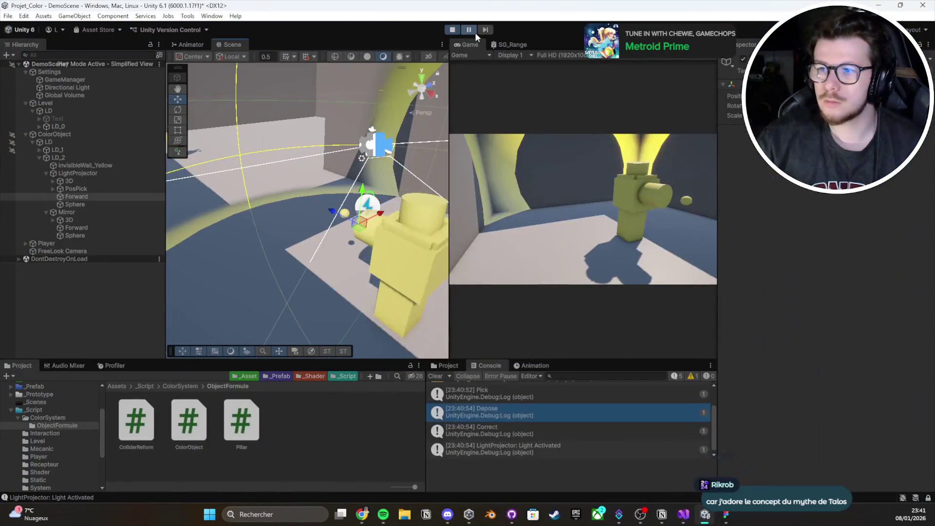
{"action": "left_click", "coordinate": [469, 29]}
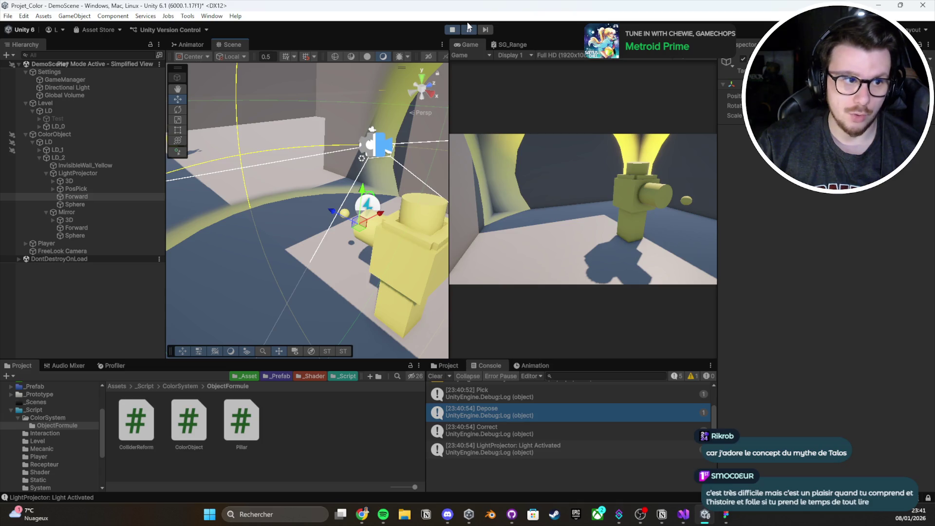
Step: Pause and stop the game, clear the console, and restart play mode after recompiling
{"action": "left_click", "coordinate": [468, 28]}
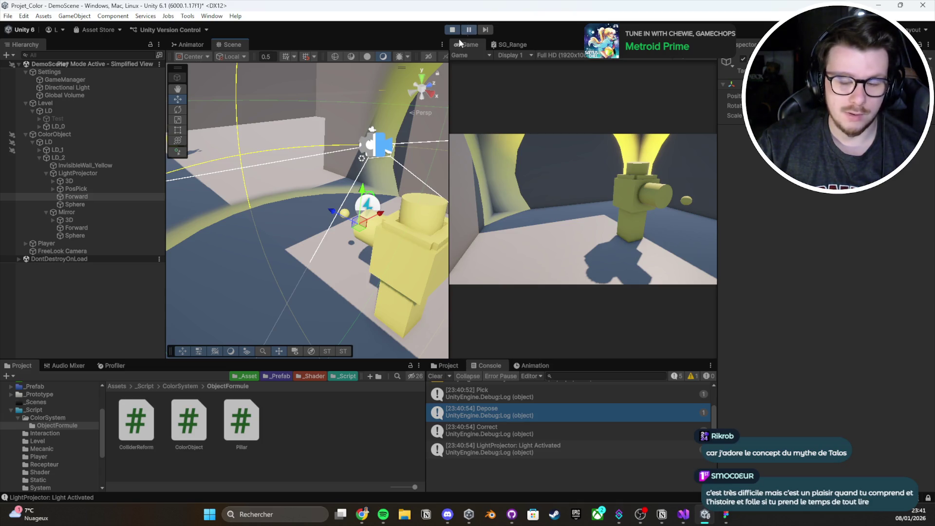
{"action": "left_click", "coordinate": [439, 378]}
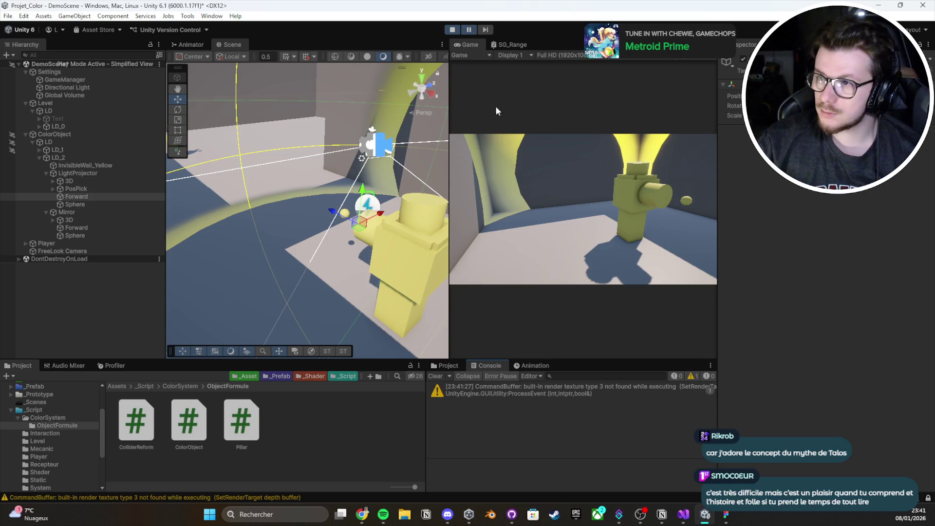
{"action": "left_click", "coordinate": [452, 30]}
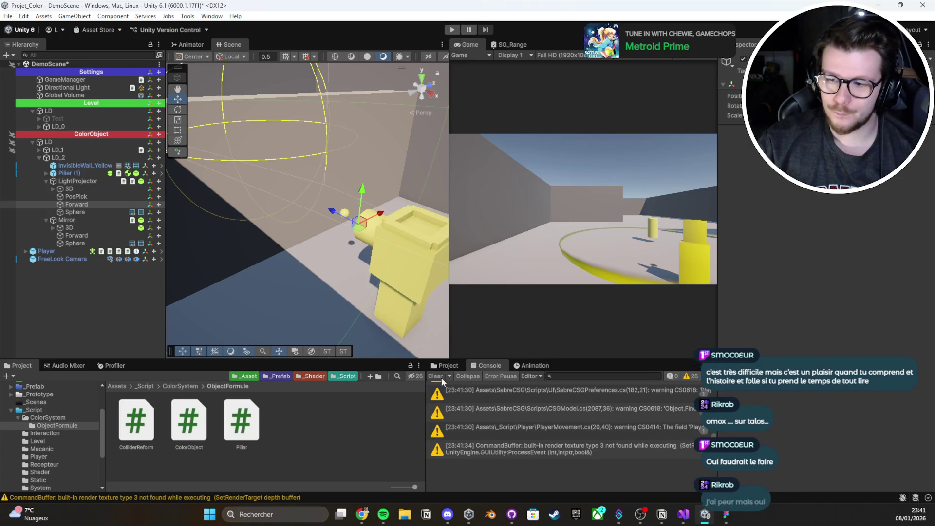
{"action": "left_click", "coordinate": [441, 380]}
{"action": "left_click", "coordinate": [453, 29]}
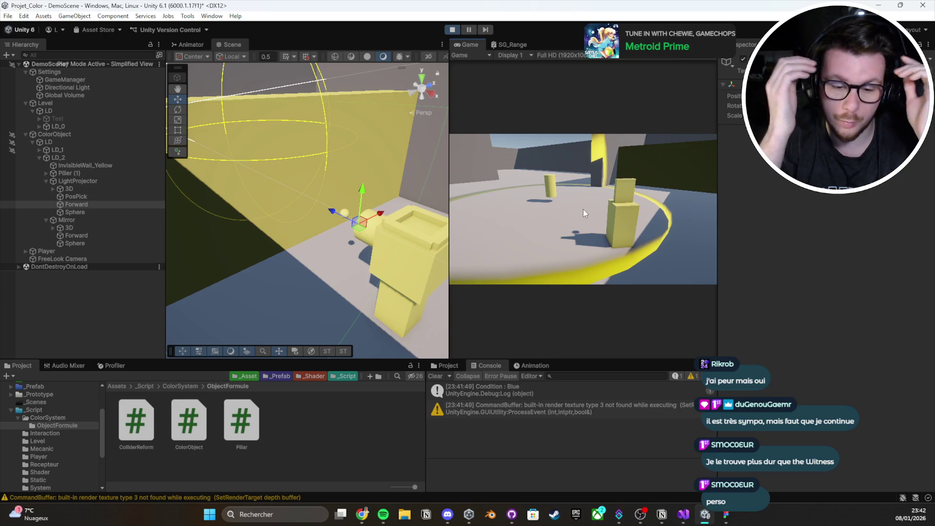
Step: Pick up the pillar, set it down, and orbit the Scene view near the yellow pillar
{"action": "left_click", "coordinate": [583, 209]}
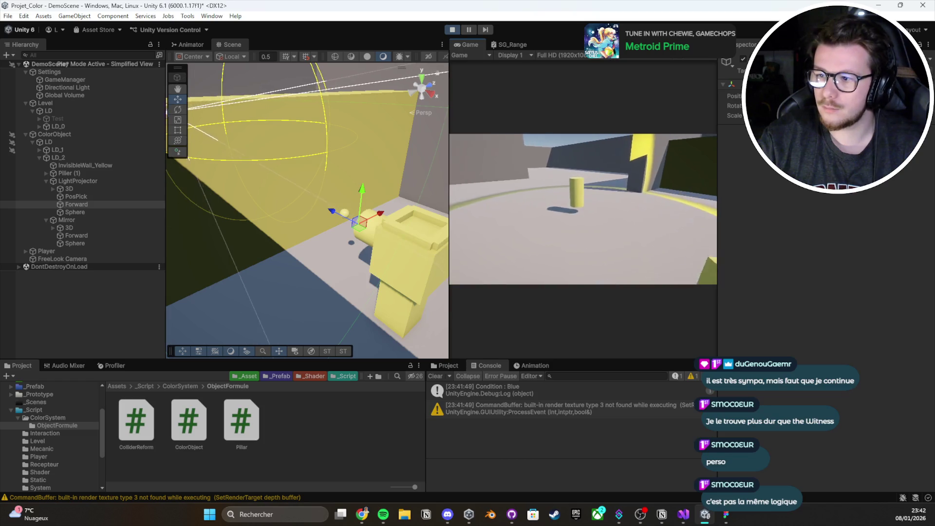
{"action": "key", "text": "e"}
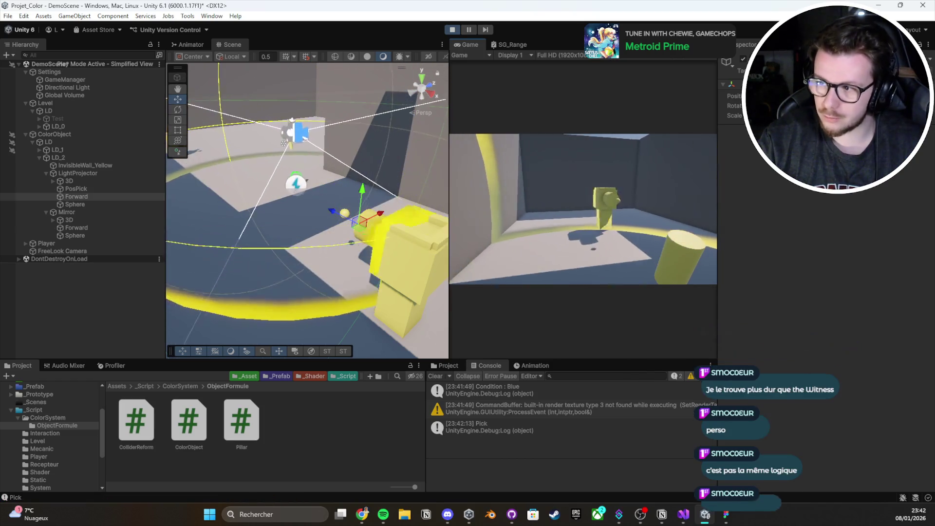
{"action": "key", "text": "e"}
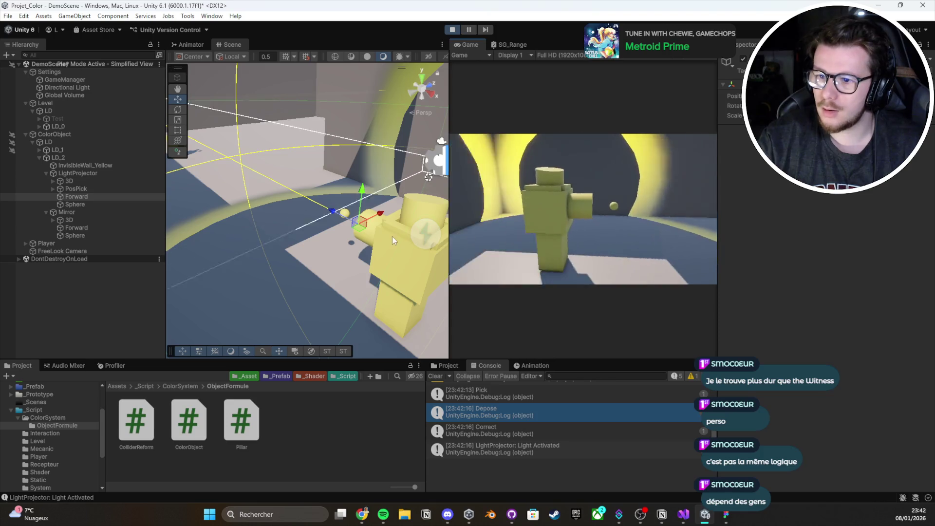
{"action": "key", "text": "alt"}
{"action": "mouse_move", "coordinate": [282, 173]}
{"action": "left_mouse_down"}
{"action": "mouse_move", "coordinate": [284, 144]}
{"action": "mouse_move", "coordinate": [490, 139]}
{"action": "mouse_move", "coordinate": [712, 159]}
{"action": "left_mouse_up"}
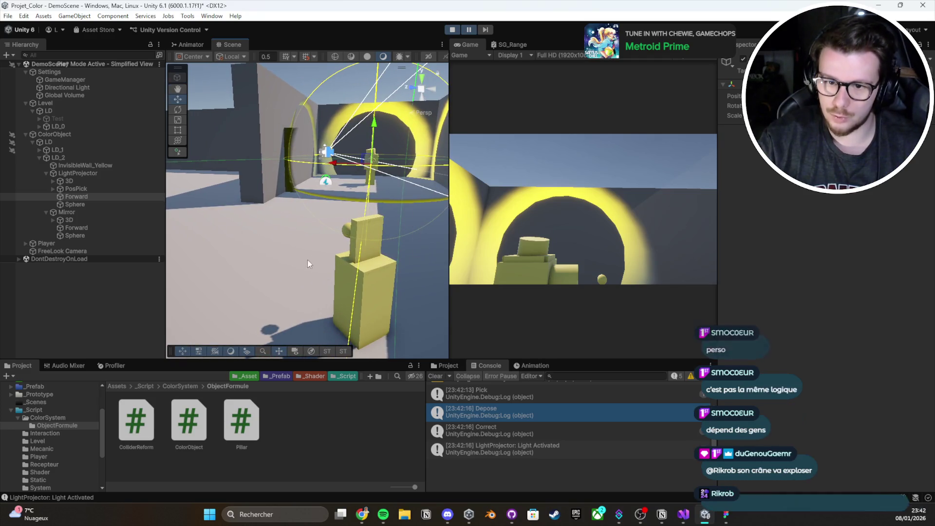
Step: Select LightProjector, switch the Inspector to Debug mode, then go to the Mirror.cs code
{"action": "left_click", "coordinate": [69, 174]}
{"action": "left_click", "coordinate": [82, 213]}
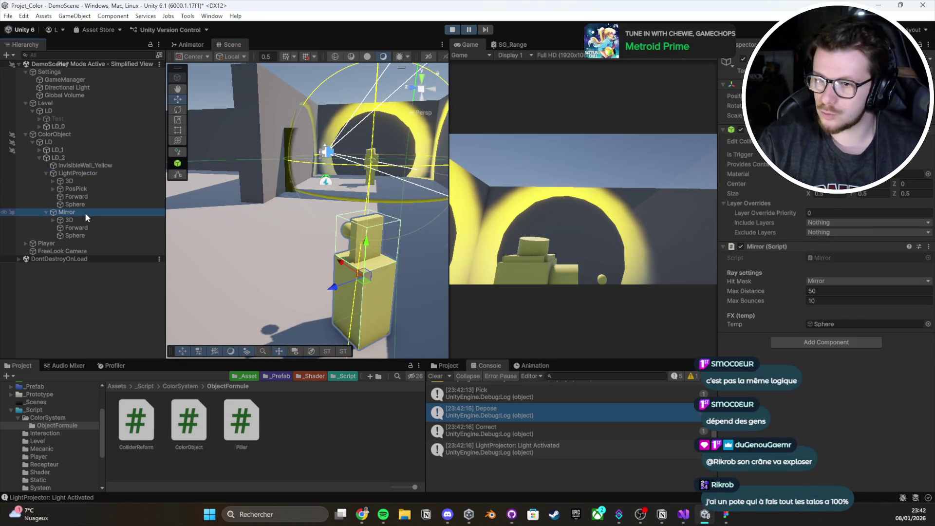
{"action": "left_click", "coordinate": [92, 173]}
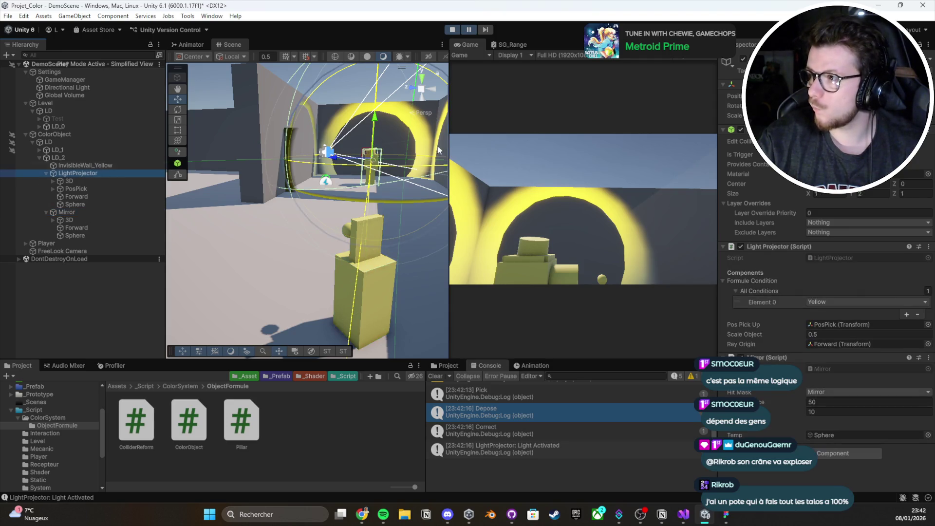
{"action": "left_click", "coordinate": [929, 45]}
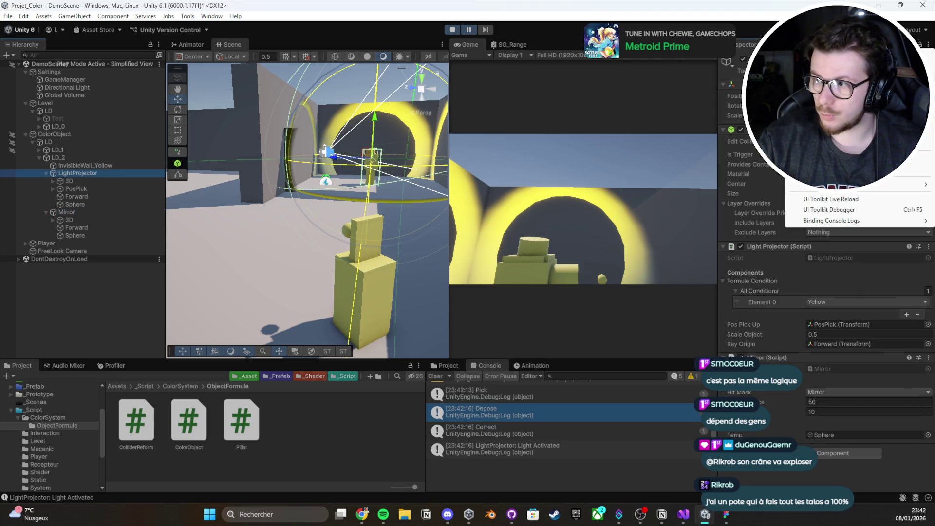
{"action": "left_click", "coordinate": [818, 136]}
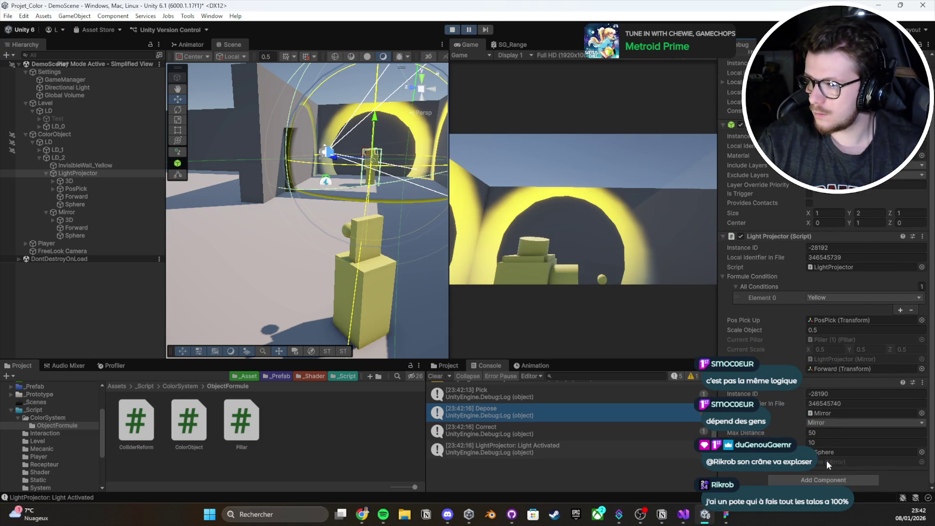
{"action": "left_click", "coordinate": [684, 514]}
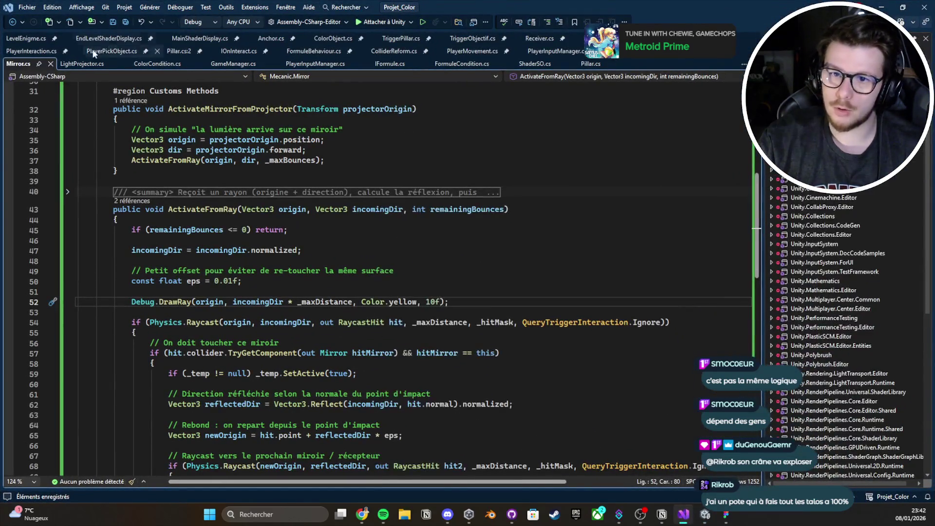
Step: Remove the '&& hitMirror == this' condition from the raycast check on line 57
{"action": "scroll", "coordinate": [138, 166], "scroll_direction": "up", "scroll_amount": 4}
{"action": "double_click", "coordinate": [237, 247]}
{"action": "scroll", "coordinate": [290, 198], "scroll_direction": "down", "scroll_amount": 8}
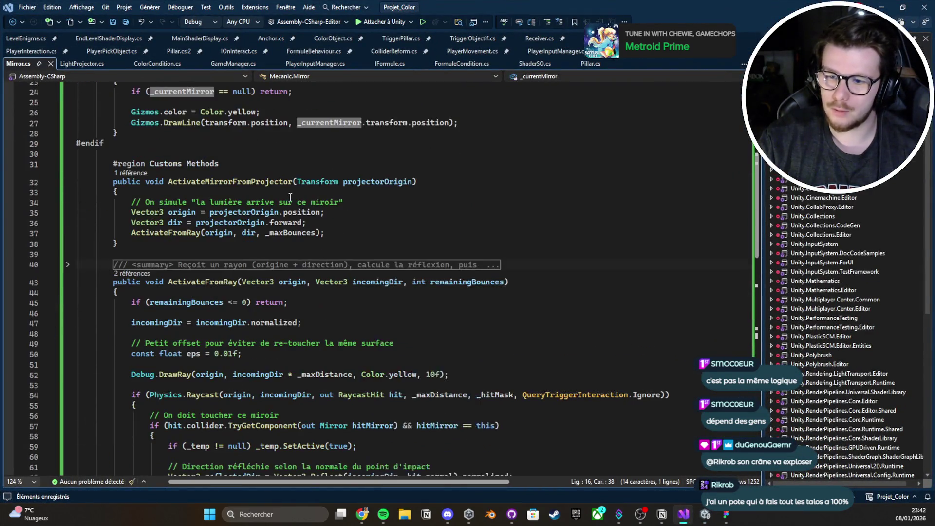
{"action": "scroll", "coordinate": [321, 211], "scroll_direction": "down", "scroll_amount": 8}
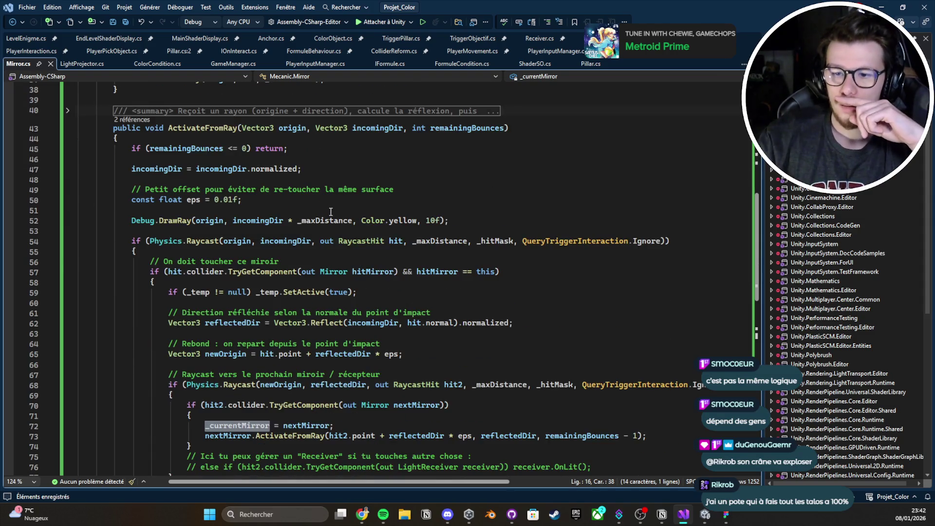
{"action": "scroll", "coordinate": [356, 244], "scroll_direction": "up", "scroll_amount": 1}
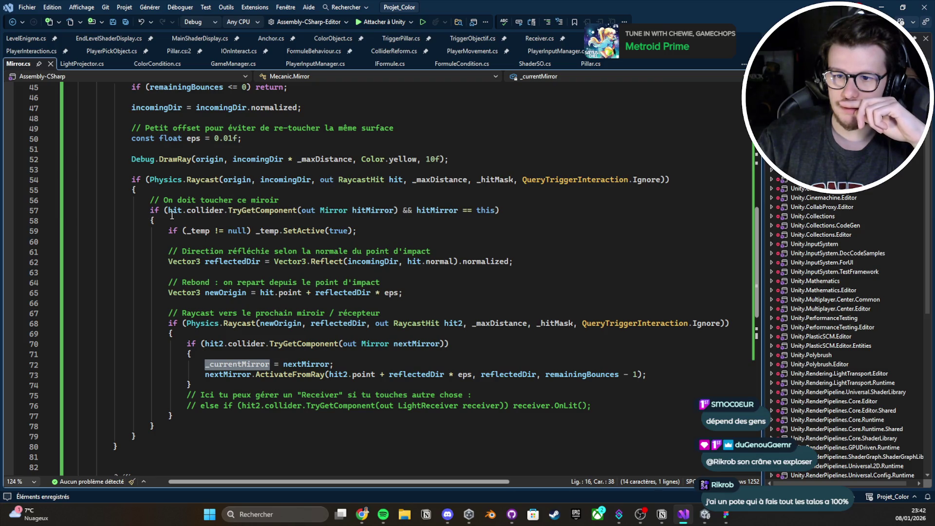
{"action": "double_click", "coordinate": [467, 211]}
{"action": "left_click_drag", "start_coordinate": [496, 211], "coordinate": [402, 213]}
{"action": "key", "text": "BackSpace"}
{"action": "key", "text": "BackSpace"}
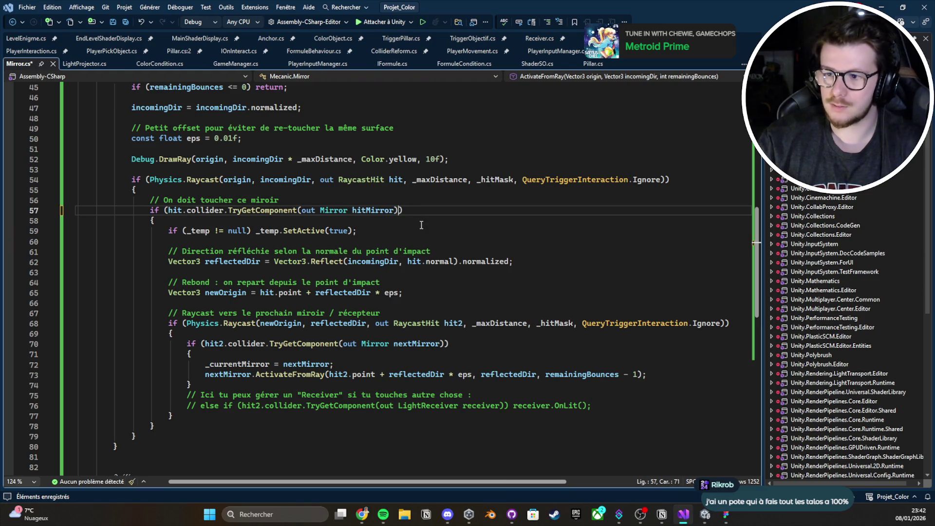
Step: Change 'ce' to 'un' in the comment and remove the extra space
{"action": "scroll", "coordinate": [333, 277], "scroll_direction": "up", "scroll_amount": 2}
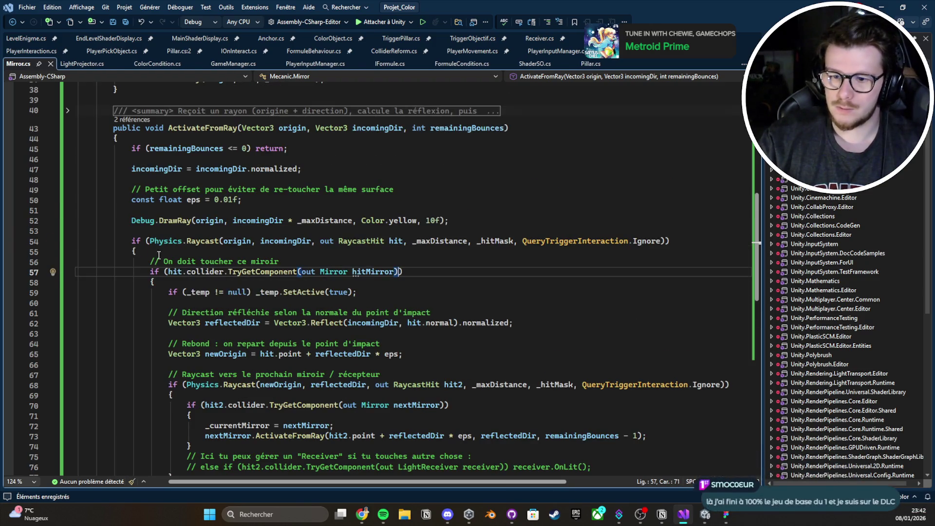
{"action": "scroll", "coordinate": [192, 208], "scroll_direction": "down", "scroll_amount": 2}
{"action": "scroll", "coordinate": [188, 239], "scroll_direction": "up", "scroll_amount": 10}
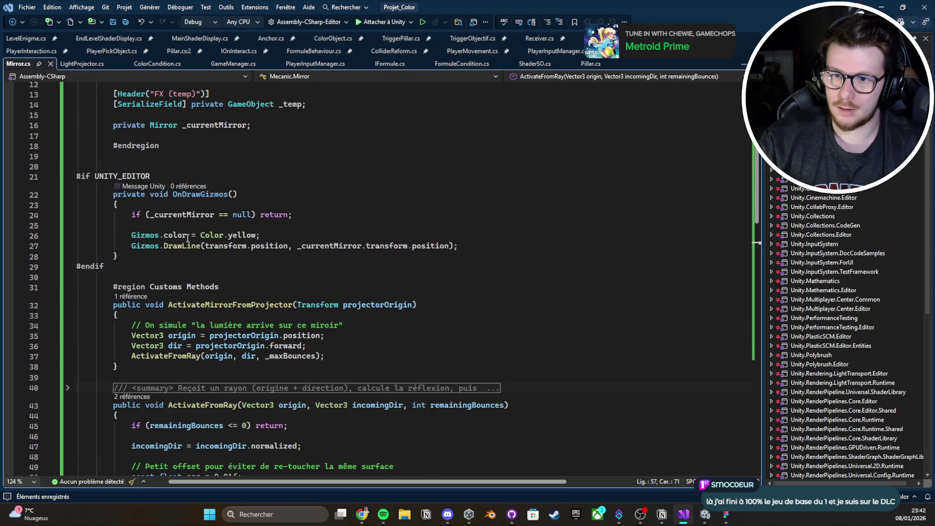
{"action": "scroll", "coordinate": [187, 238], "scroll_direction": "down", "scroll_amount": 10}
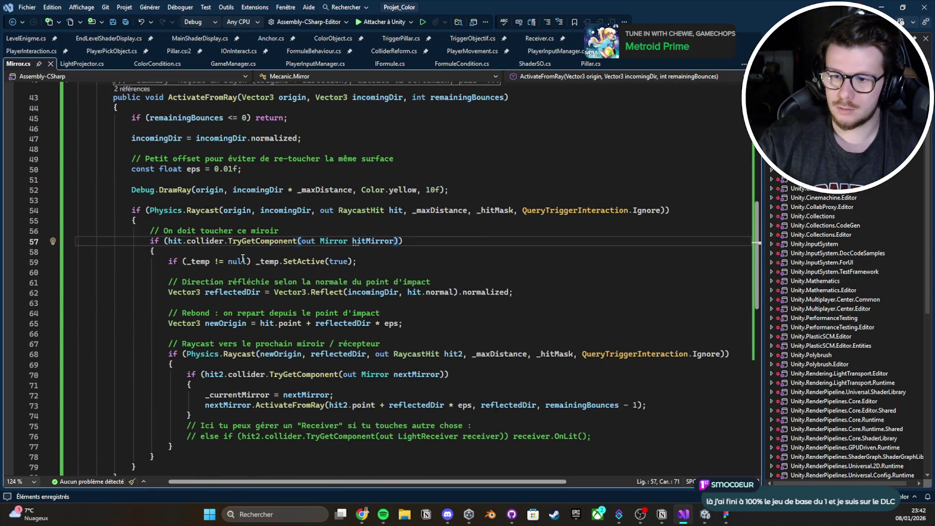
{"action": "double_click", "coordinate": [242, 231]}
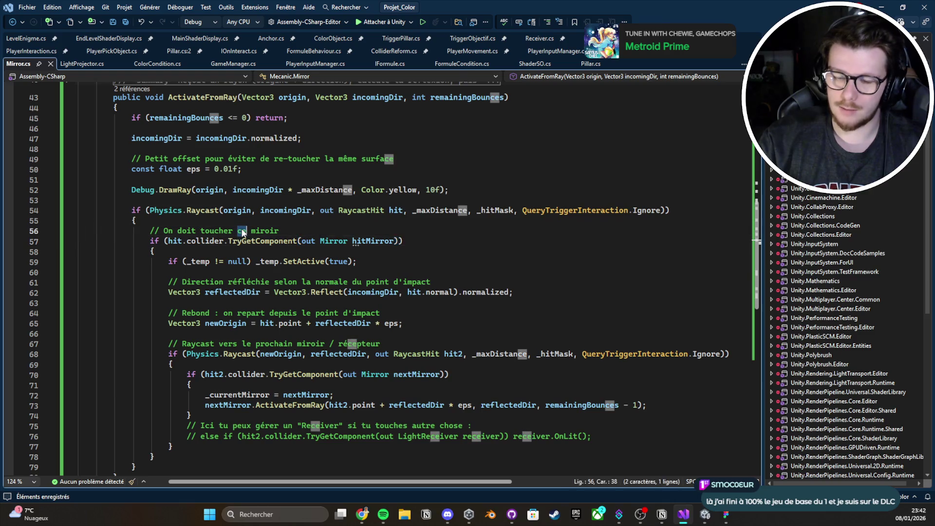
{"action": "type", "text": "un"}
{"action": "key", "text": "BackSpace"}
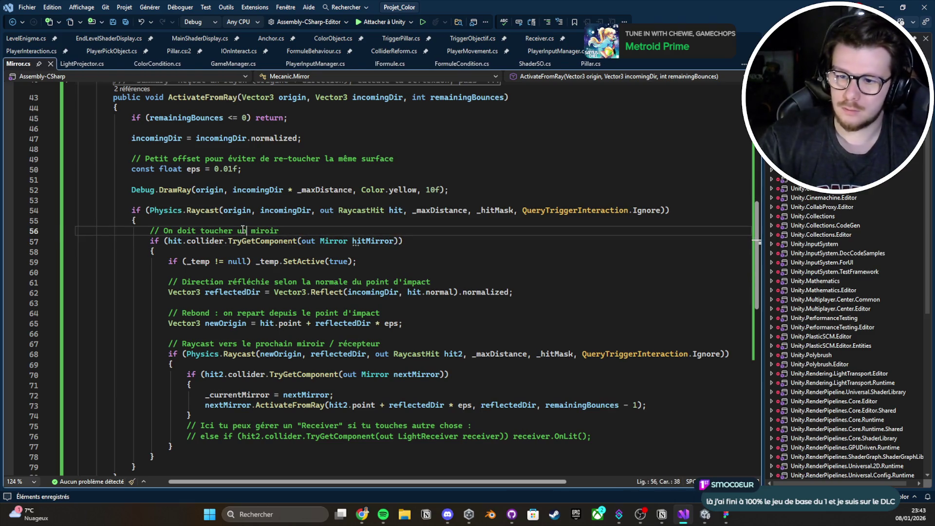
Step: Insert a new empty line 67 above the second raycast
{"action": "scroll", "coordinate": [186, 242], "scroll_direction": "down", "scroll_amount": 2}
{"action": "left_click", "coordinate": [185, 230]}
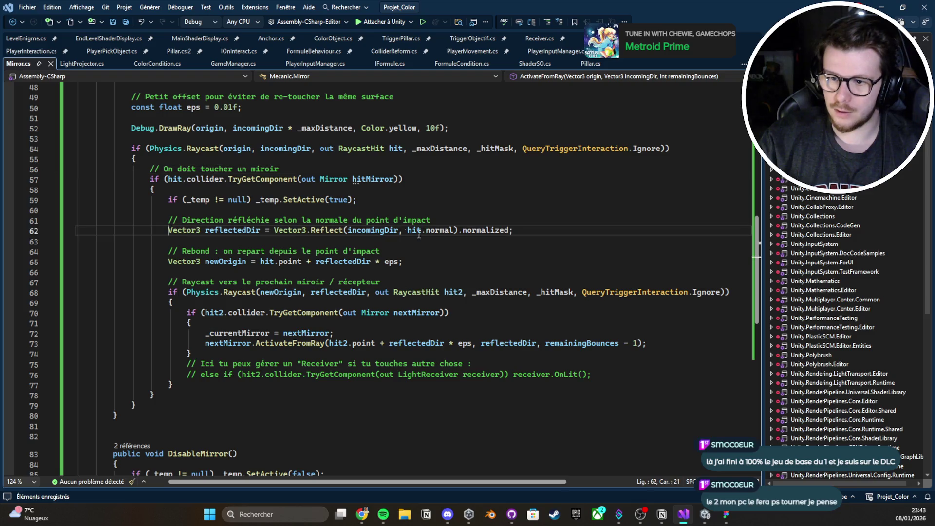
{"action": "double_click", "coordinate": [225, 261]}
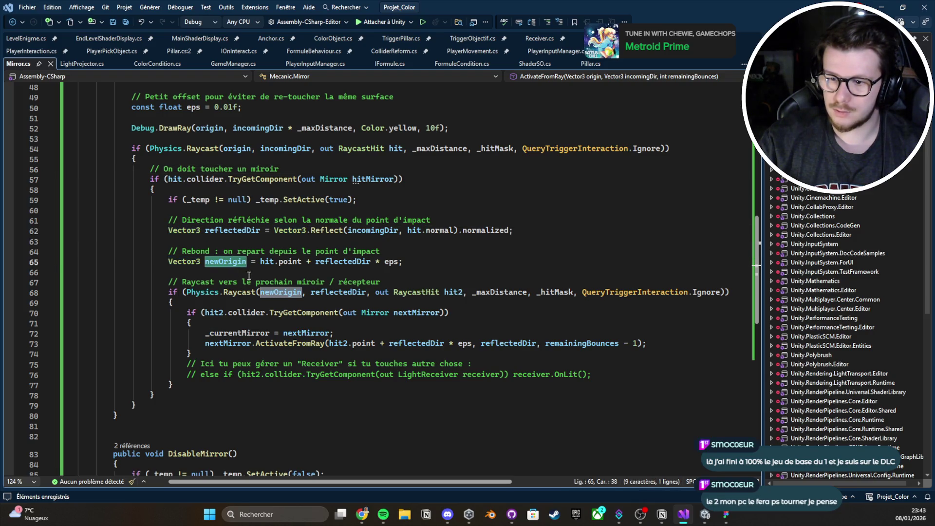
{"action": "left_click", "coordinate": [250, 281]}
{"action": "left_click", "coordinate": [410, 274]}
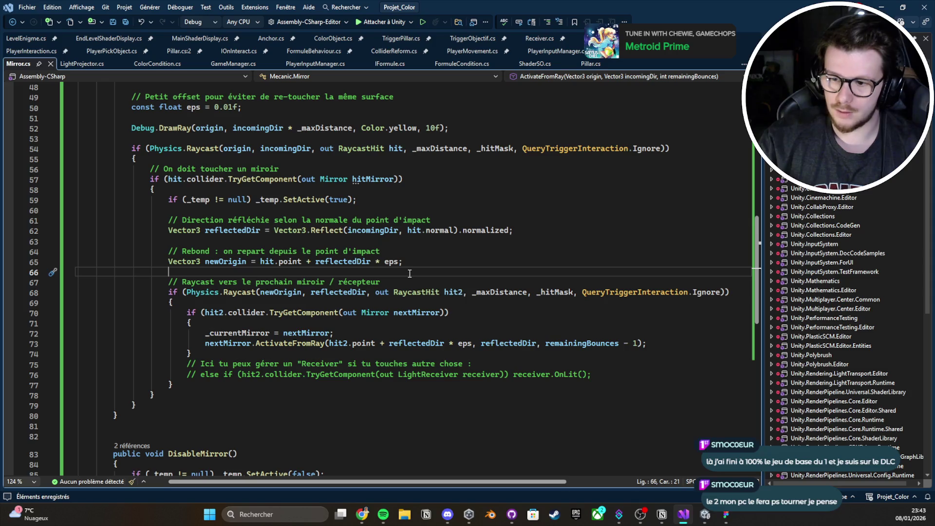
{"action": "key", "text": "Return"}
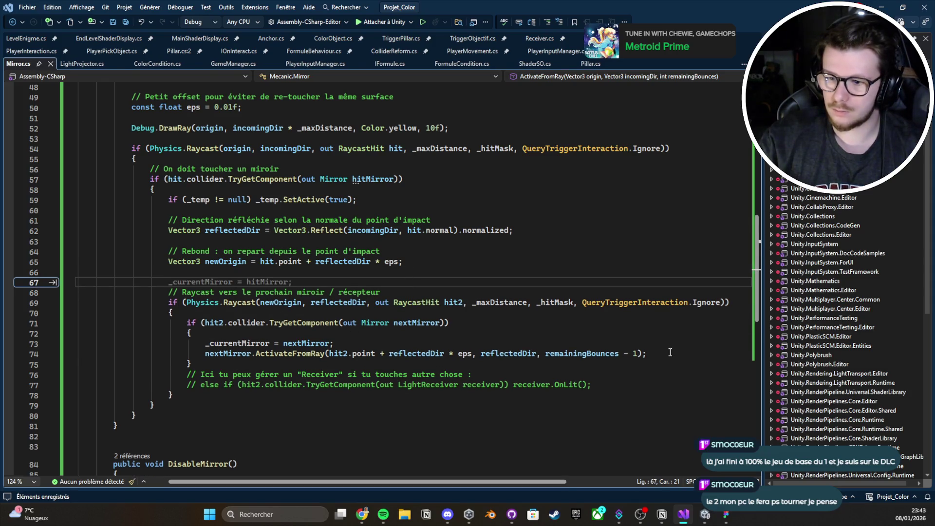
{"action": "left_click", "coordinate": [670, 351]}
{"action": "left_click", "coordinate": [297, 334]}
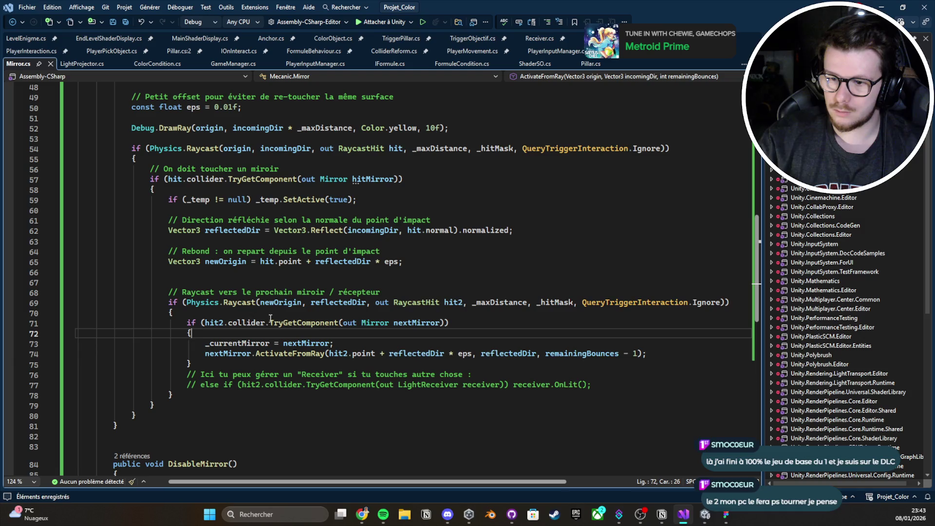
{"action": "left_click", "coordinate": [247, 281]}
{"action": "left_click_drag", "start_coordinate": [199, 275], "coordinate": [530, 363]}
{"action": "left_click", "coordinate": [221, 279]}
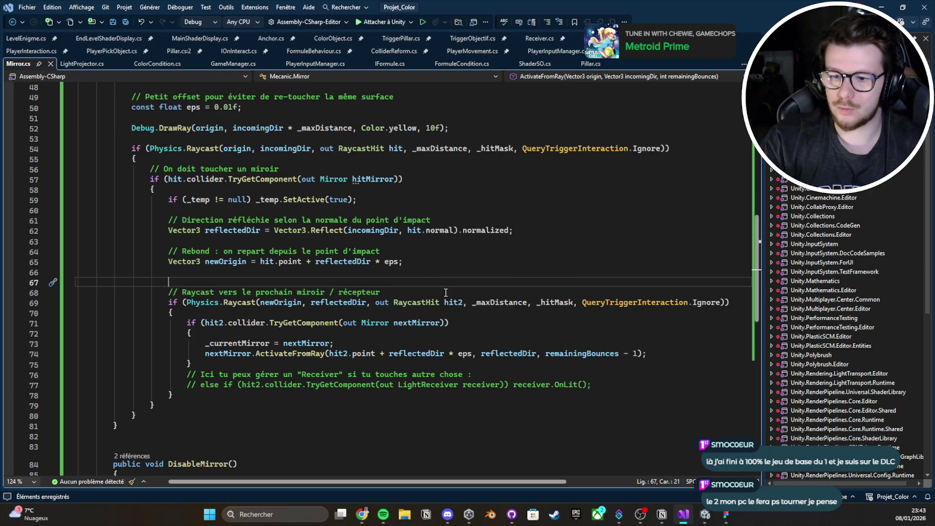
Step: Move the _currentMirror assignment and ActivateFromRay call above the raycast, save Mirror.cs, and return to Unity
{"action": "left_click_drag", "start_coordinate": [205, 343], "coordinate": [647, 354]}
{"action": "key", "text": "ctrl+x"}
{"action": "left_click", "coordinate": [261, 282]}
{"action": "key", "text": "ctrl+v"}
{"action": "key", "text": "ctrl+s"}
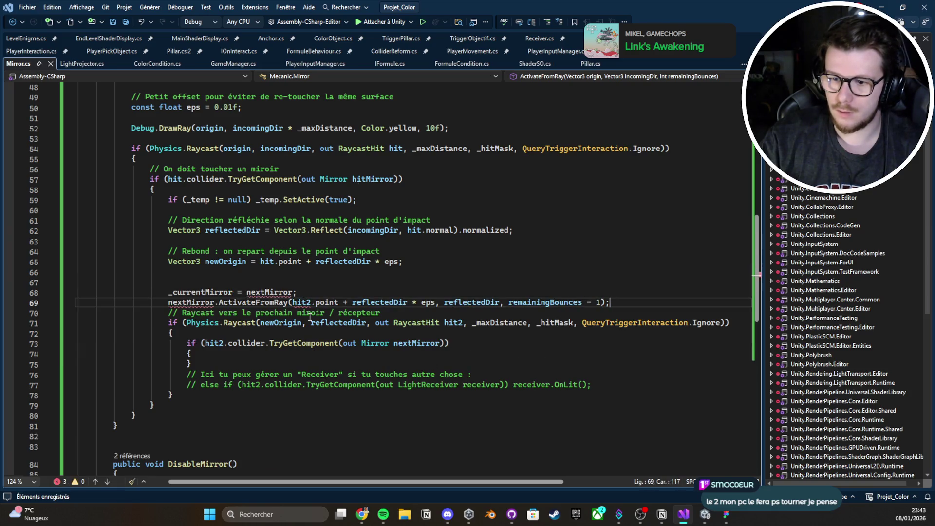
{"action": "double_click", "coordinate": [270, 292]}
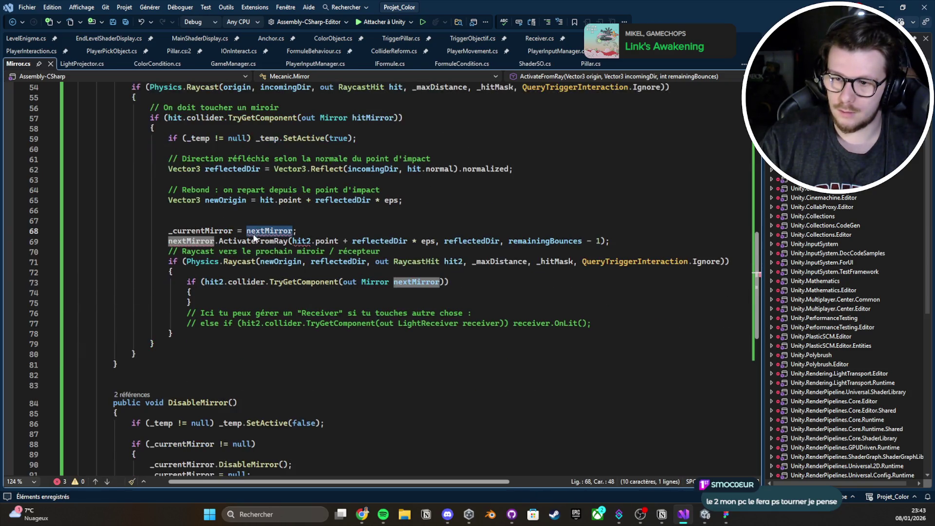
{"action": "scroll", "coordinate": [355, 286], "scroll_direction": "up", "scroll_amount": 1}
{"action": "key", "text": "alt+Tab"}
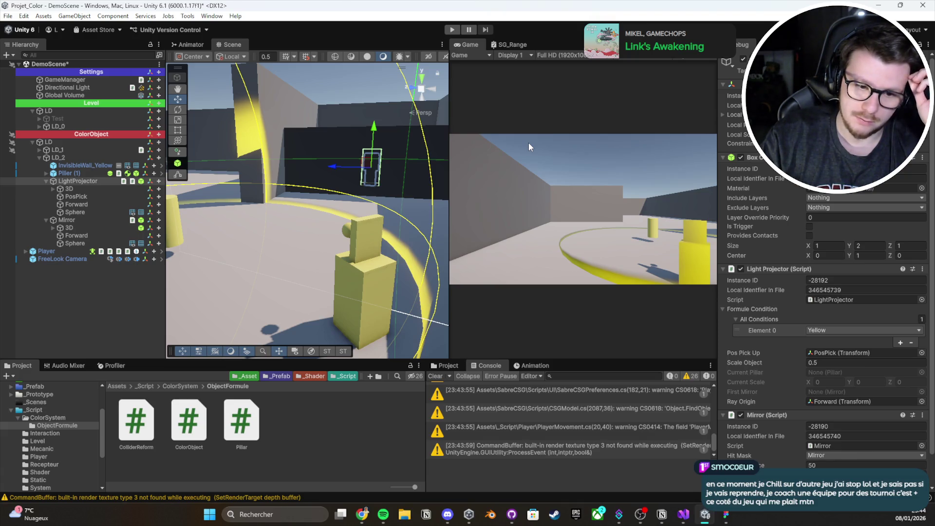
Step: Clear the console warnings, shrink the bottom panels, save the scene and start play mode
{"action": "left_click", "coordinate": [435, 376]}
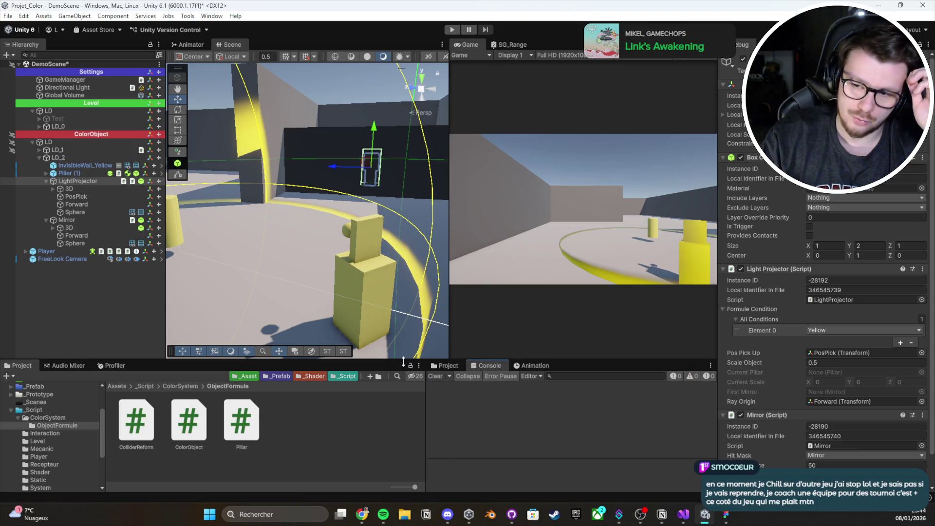
{"action": "left_click_drag", "start_coordinate": [409, 361], "coordinate": [409, 376]}
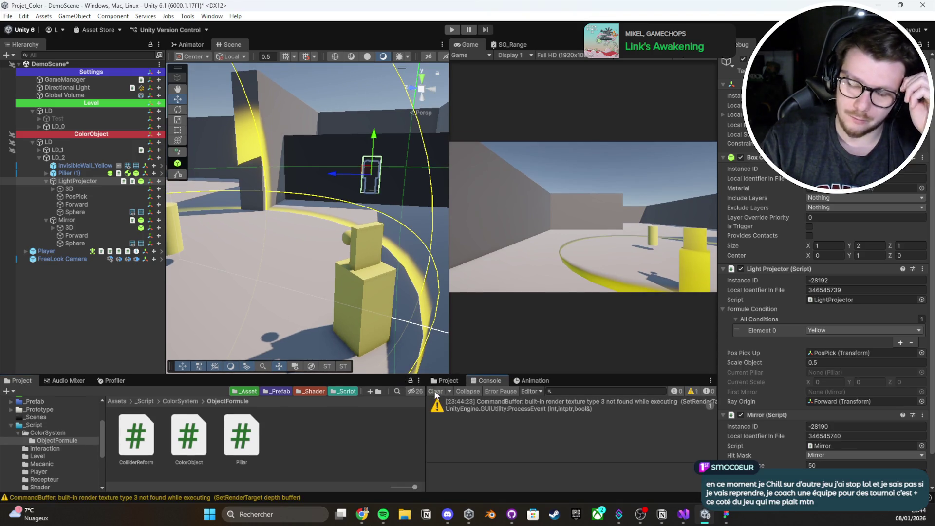
{"action": "left_click", "coordinate": [435, 391]}
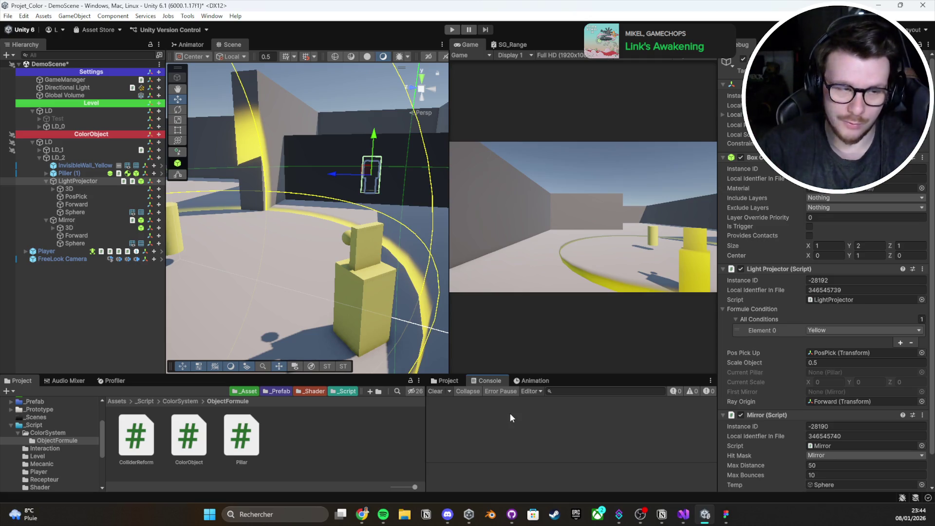
{"action": "left_click", "coordinate": [437, 393]}
{"action": "key", "text": "ctrl+s"}
{"action": "left_click", "coordinate": [453, 29]}
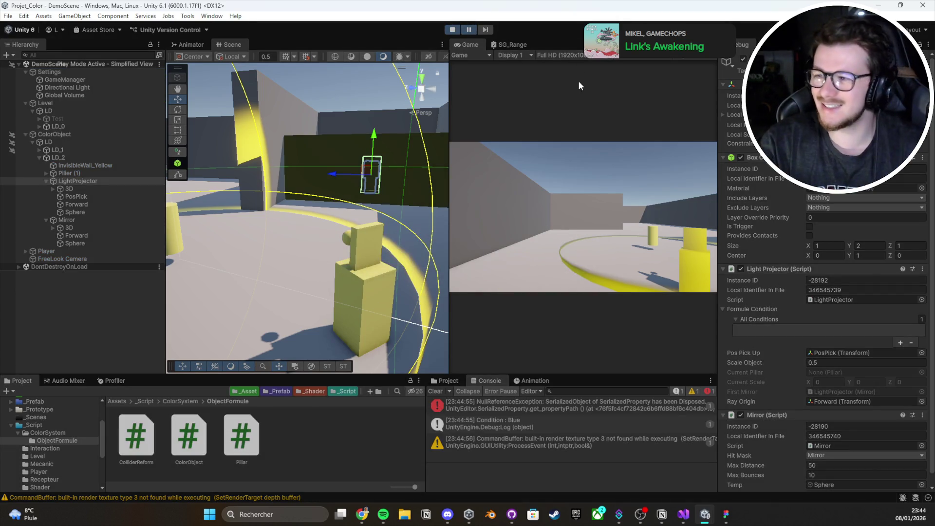
Step: Set the Inspector to Normal, then walk to the yellow pillar, pick it up and set it down
{"action": "left_click", "coordinate": [929, 44]}
{"action": "left_click", "coordinate": [896, 57]}
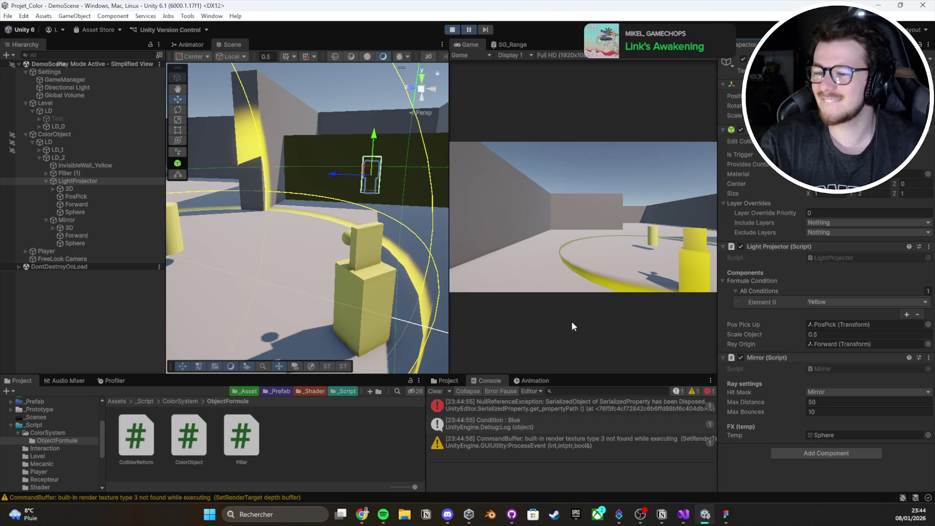
{"action": "left_click", "coordinate": [511, 195]}
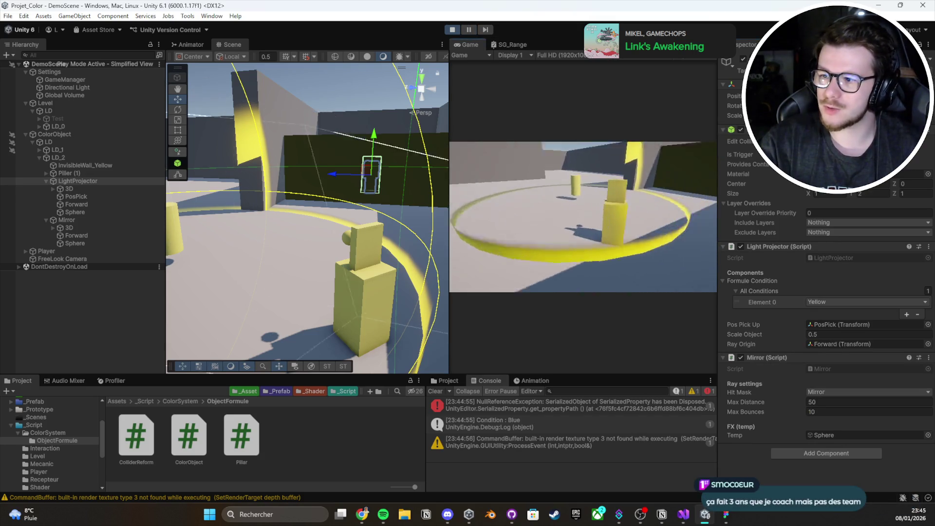
{"action": "key", "text": "w"}
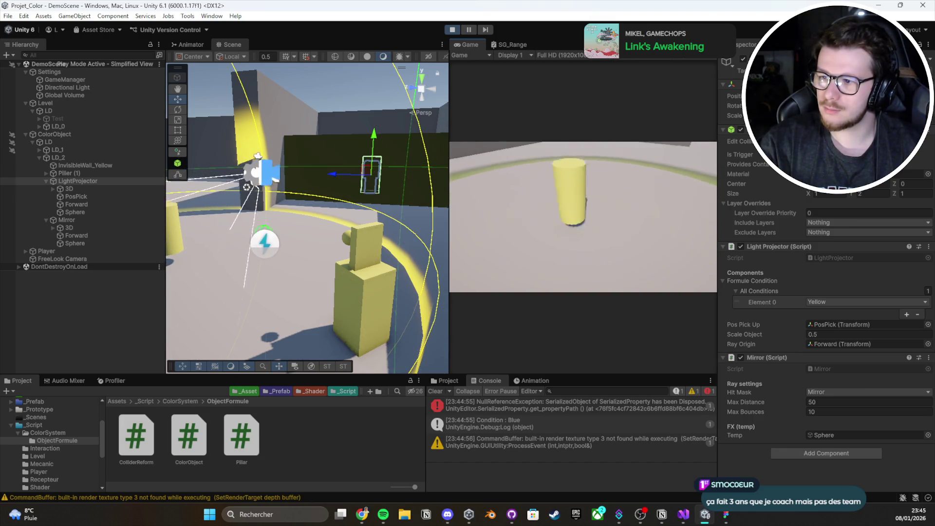
{"action": "key", "text": "e"}
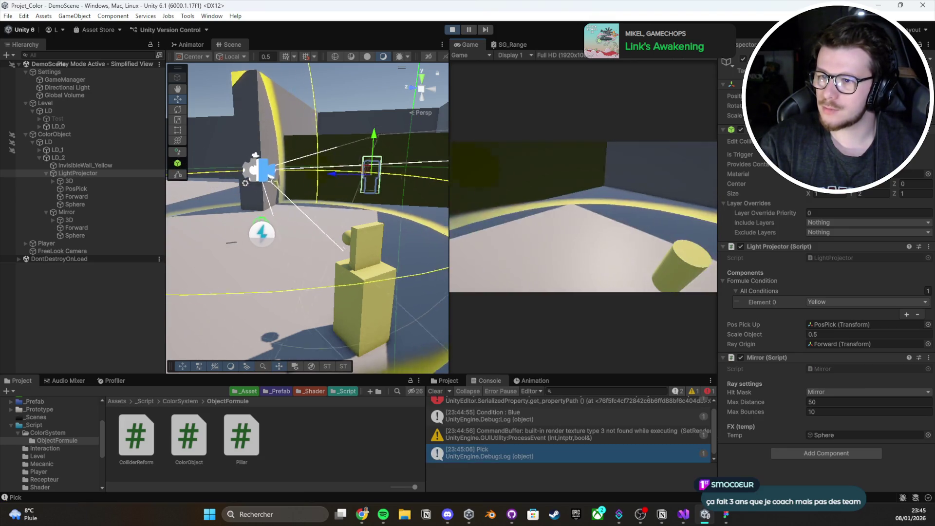
{"action": "key", "text": "e"}
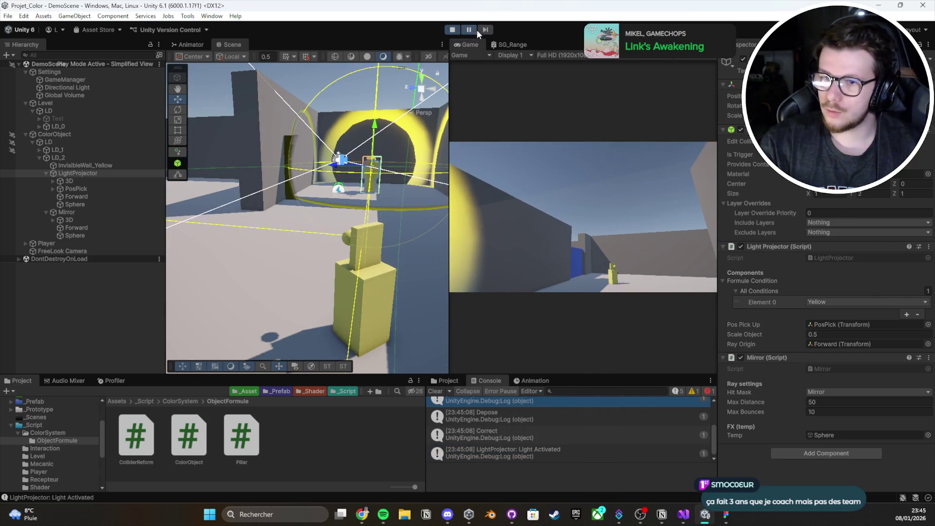
Step: Switch the Inspector to Debug, inspect the Mirror object's Current Mirror field, then open Mirror.cs
{"action": "left_click", "coordinate": [929, 45]}
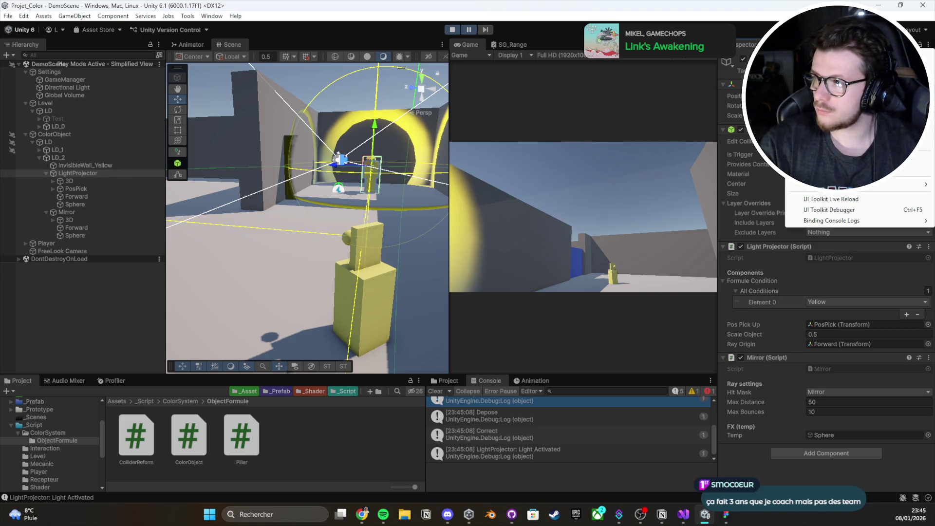
{"action": "left_click", "coordinate": [804, 156]}
{"action": "left_click", "coordinate": [850, 463]}
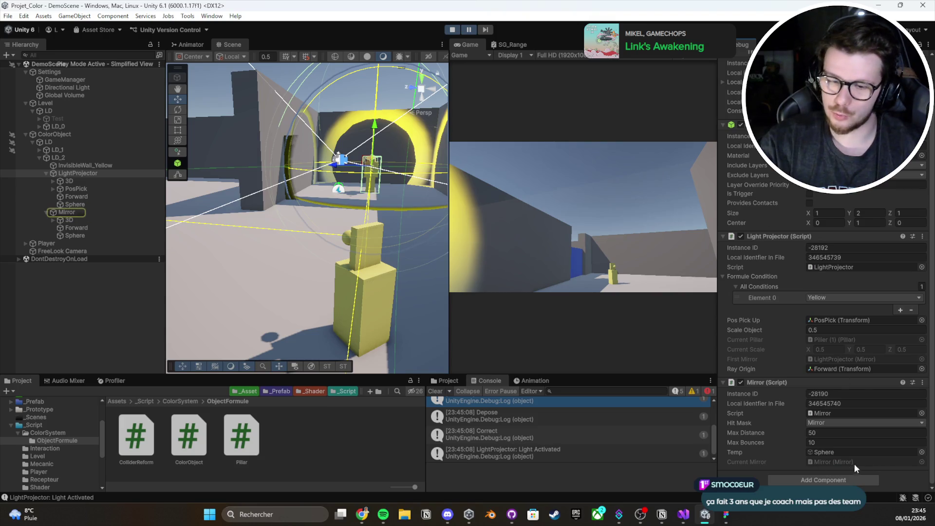
{"action": "left_click", "coordinate": [113, 210]}
{"action": "mouse_move", "coordinate": [324, 203]}
{"action": "left_mouse_down"}
{"action": "mouse_move", "coordinate": [341, 258]}
{"action": "mouse_move", "coordinate": [283, 274]}
{"action": "mouse_move", "coordinate": [204, 191]}
{"action": "mouse_move", "coordinate": [320, 192]}
{"action": "mouse_move", "coordinate": [268, 340]}
{"action": "mouse_move", "coordinate": [366, 228]}
{"action": "mouse_move", "coordinate": [148, 248]}
{"action": "left_mouse_up"}
{"action": "left_click", "coordinate": [118, 215]}
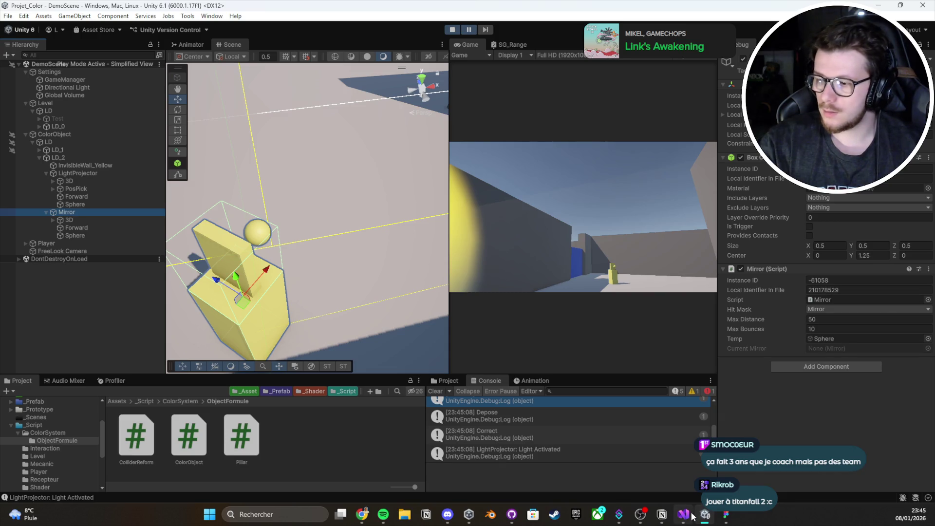
{"action": "left_click", "coordinate": [684, 514]}
Step: Inspect the reflect call using hit.normal on line 62 of Mirror.cs, then return to Unity
{"action": "scroll", "coordinate": [370, 276], "scroll_direction": "up", "scroll_amount": 1}
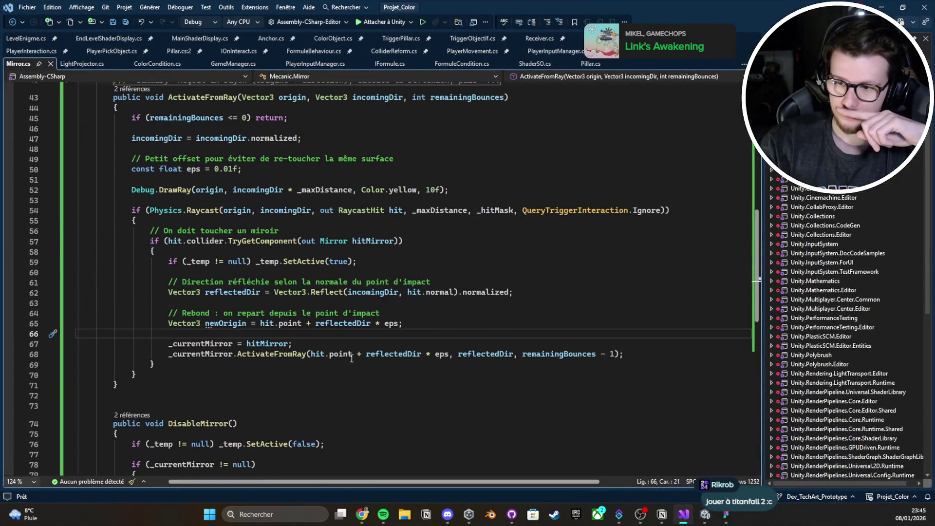
{"action": "left_click", "coordinate": [236, 294]}
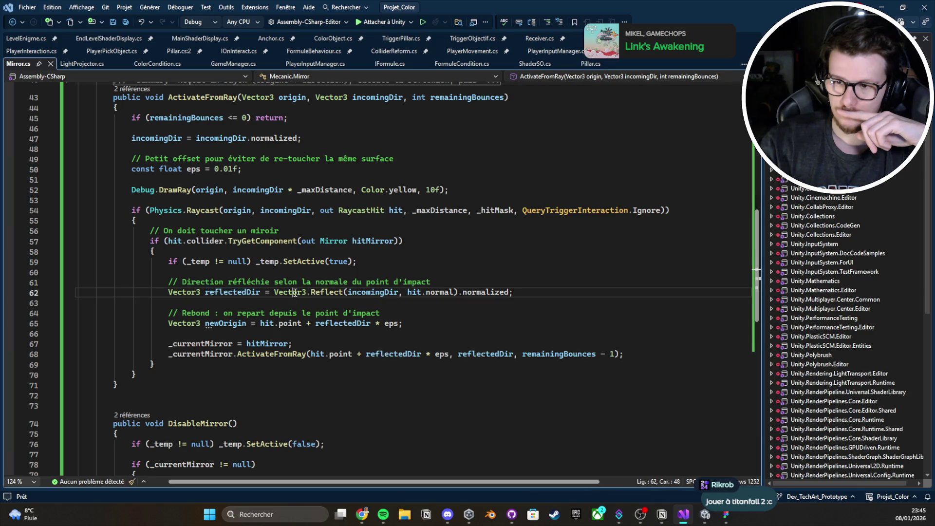
{"action": "left_click", "coordinate": [375, 293]}
{"action": "left_click", "coordinate": [414, 293]}
{"action": "double_click", "coordinate": [437, 293]}
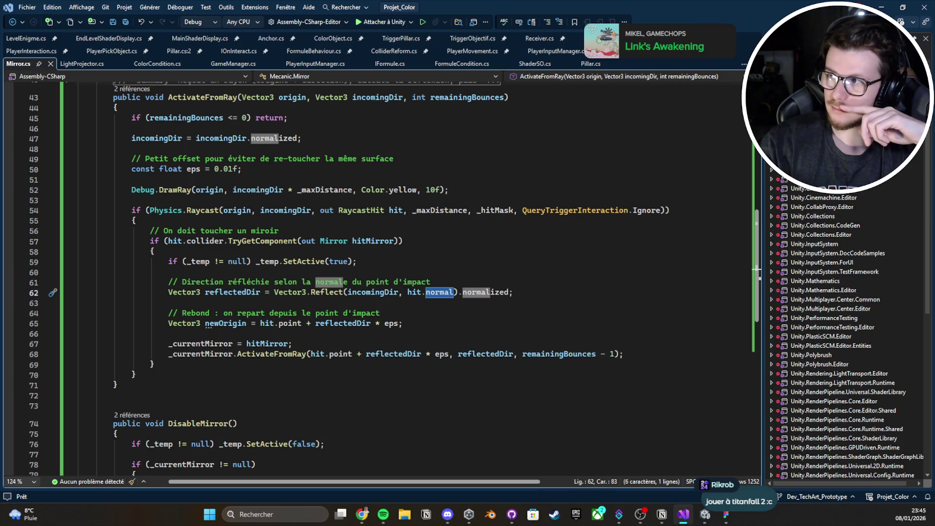
{"action": "left_click", "coordinate": [882, 7]}
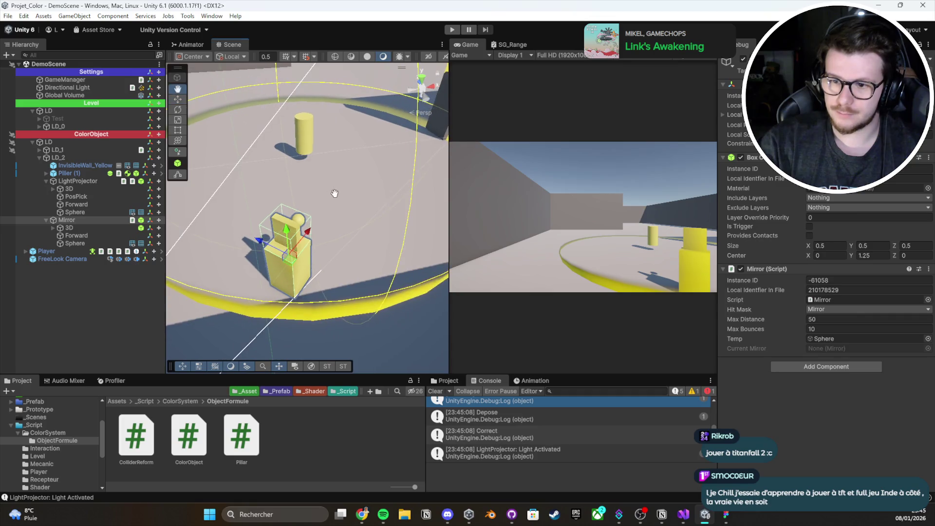
Step: Select Mirror, set the Inspector to Normal, and stretch its box collider outward
{"action": "left_click", "coordinate": [98, 227]}
{"action": "left_click", "coordinate": [98, 221]}
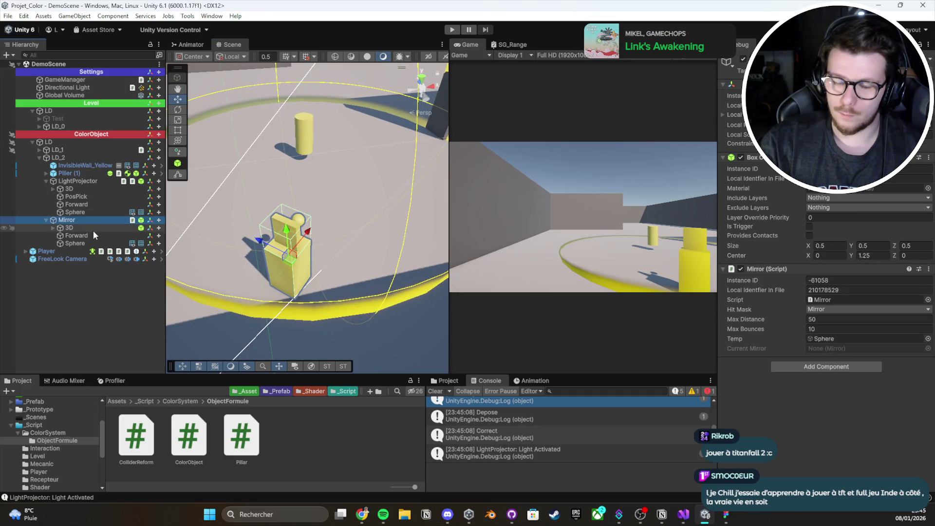
{"action": "left_click", "coordinate": [929, 45]}
{"action": "left_click", "coordinate": [901, 54]}
{"action": "key", "text": "f"}
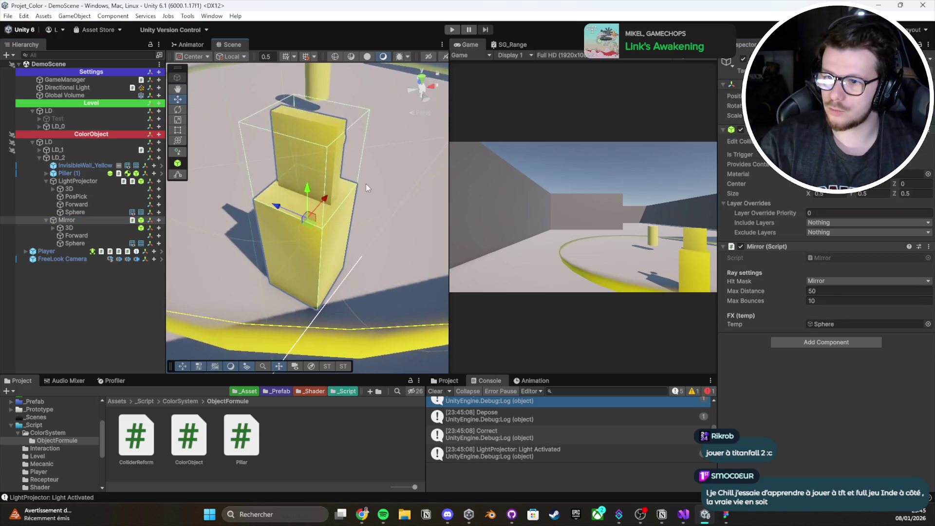
{"action": "left_click_drag", "start_coordinate": [367, 183], "coordinate": [400, 210]}
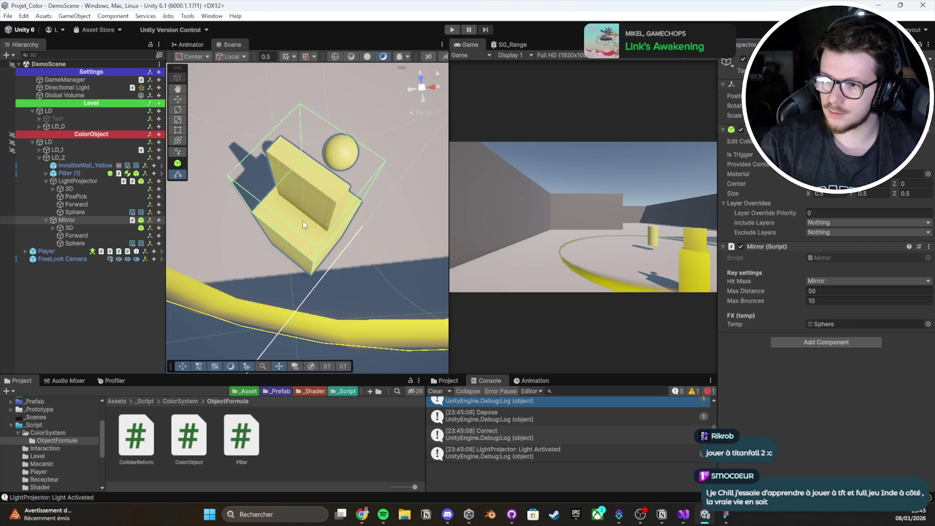
{"action": "mouse_move", "coordinate": [280, 225]}
{"action": "left_mouse_down"}
{"action": "mouse_move", "coordinate": [312, 200]}
{"action": "mouse_move", "coordinate": [255, 149]}
{"action": "left_mouse_up"}
{"action": "mouse_move", "coordinate": [372, 180]}
{"action": "left_mouse_down"}
{"action": "mouse_move", "coordinate": [325, 203]}
{"action": "mouse_move", "coordinate": [311, 172]}
{"action": "mouse_move", "coordinate": [462, 192]}
{"action": "mouse_move", "coordinate": [383, 218]}
{"action": "left_mouse_up"}
Step: Save the scene and bring up the Notion design document
{"action": "key", "text": "ctrl+s"}
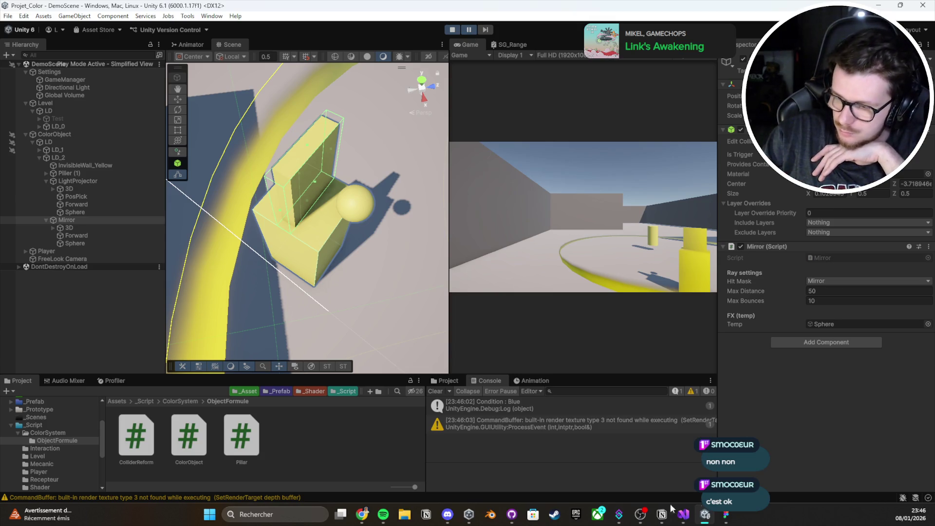
{"action": "mouse_move", "coordinate": [661, 514]}
{"action": "left_click", "coordinate": [633, 480]}
Step: Read down through the GDD's Mécaniques principales section, then minimize Notion to return to Unity
{"action": "scroll", "coordinate": [240, 195], "scroll_direction": "up", "scroll_amount": 20}
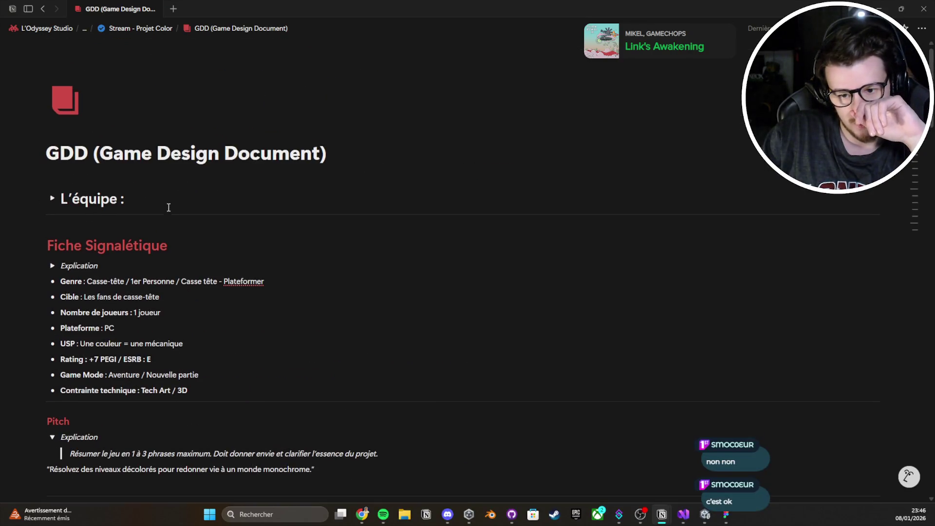
{"action": "scroll", "coordinate": [168, 207], "scroll_direction": "down", "scroll_amount": 4}
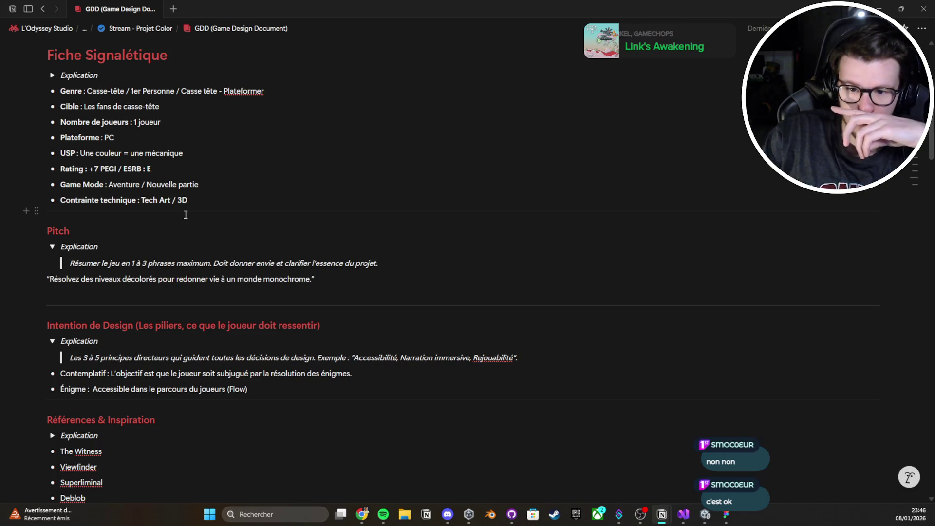
{"action": "scroll", "coordinate": [185, 215], "scroll_direction": "down", "scroll_amount": 2}
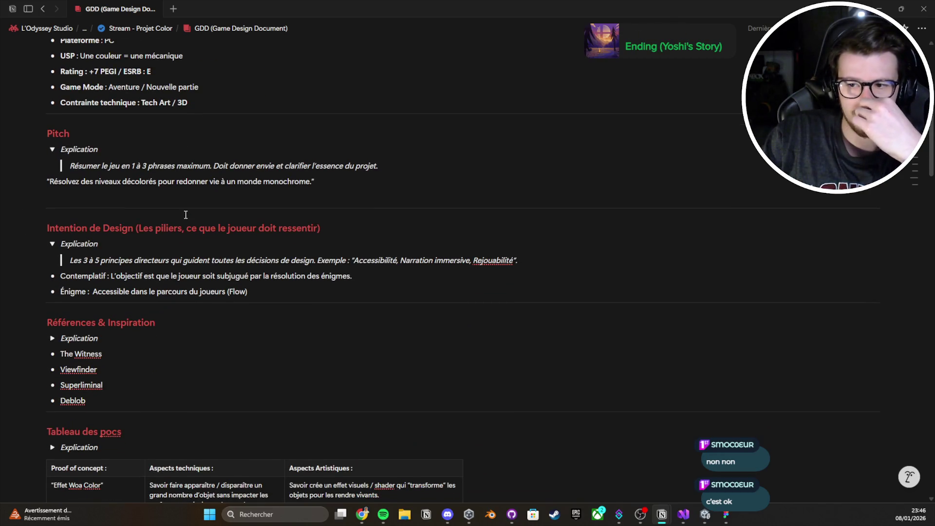
{"action": "scroll", "coordinate": [186, 215], "scroll_direction": "down", "scroll_amount": 4}
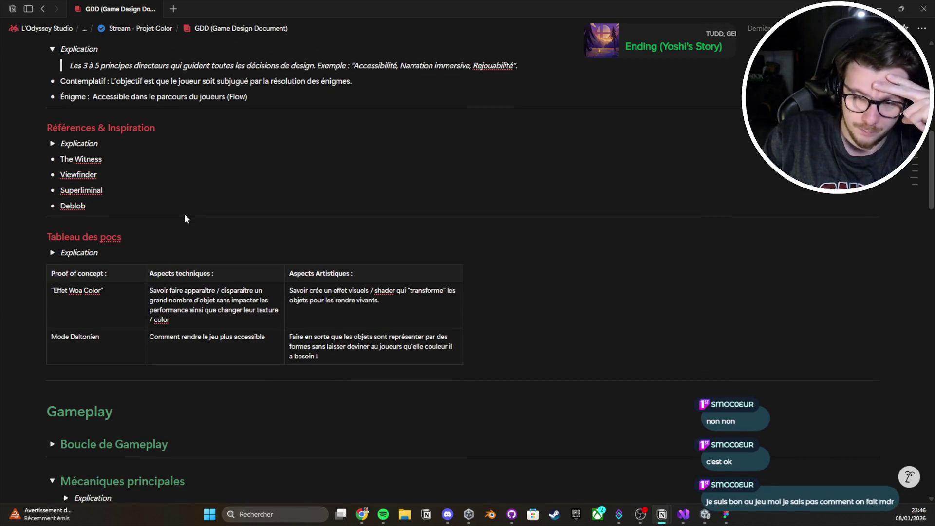
{"action": "scroll", "coordinate": [185, 218], "scroll_direction": "down", "scroll_amount": 6}
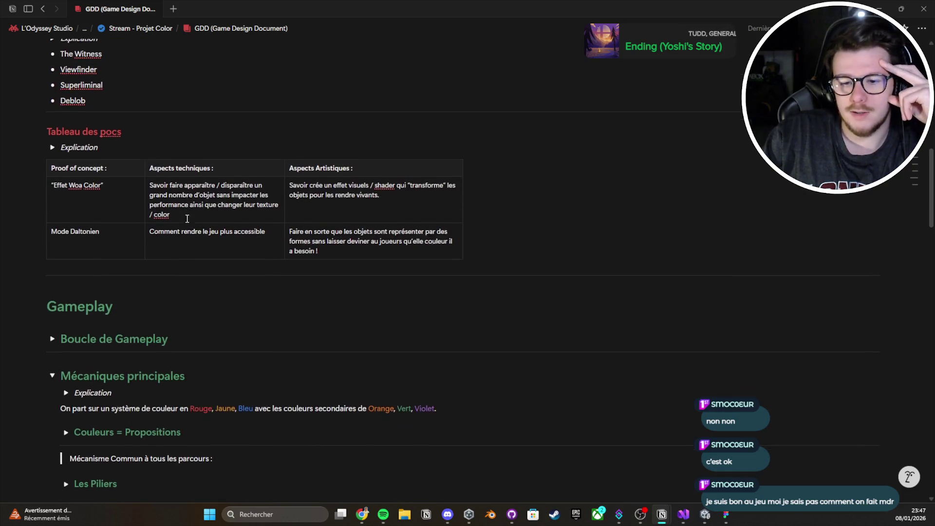
{"action": "scroll", "coordinate": [187, 222], "scroll_direction": "down", "scroll_amount": 2}
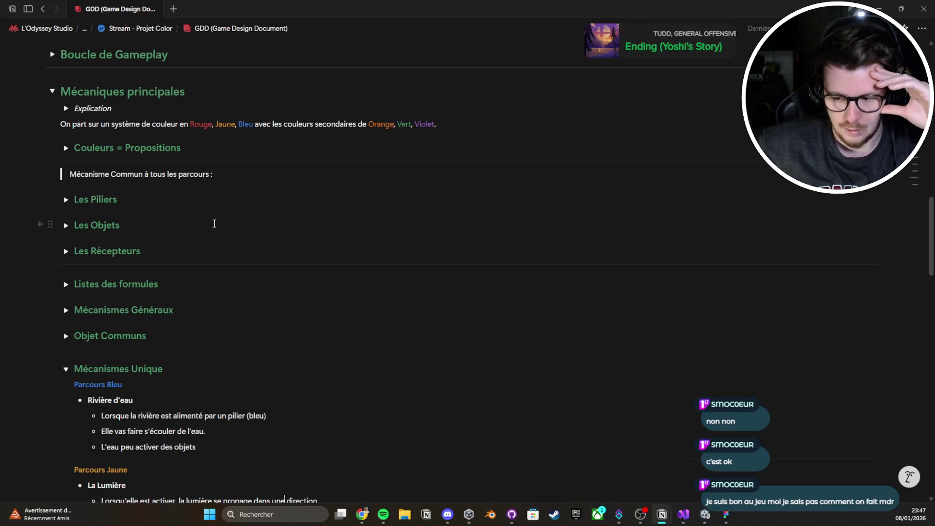
{"action": "left_click", "coordinate": [885, 11]}
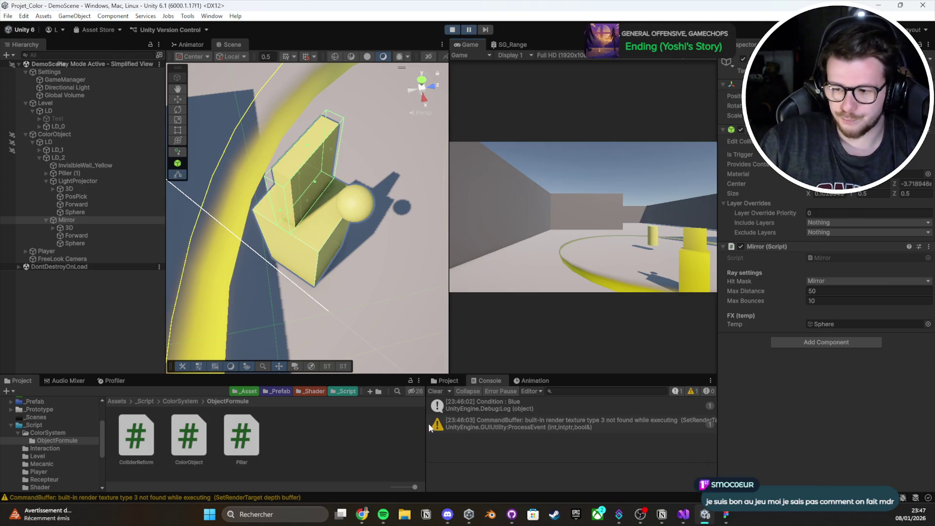
Step: Clear the console, resume the game, and pick up and set down the yellow pillar to trigger the light
{"action": "left_click", "coordinate": [431, 391]}
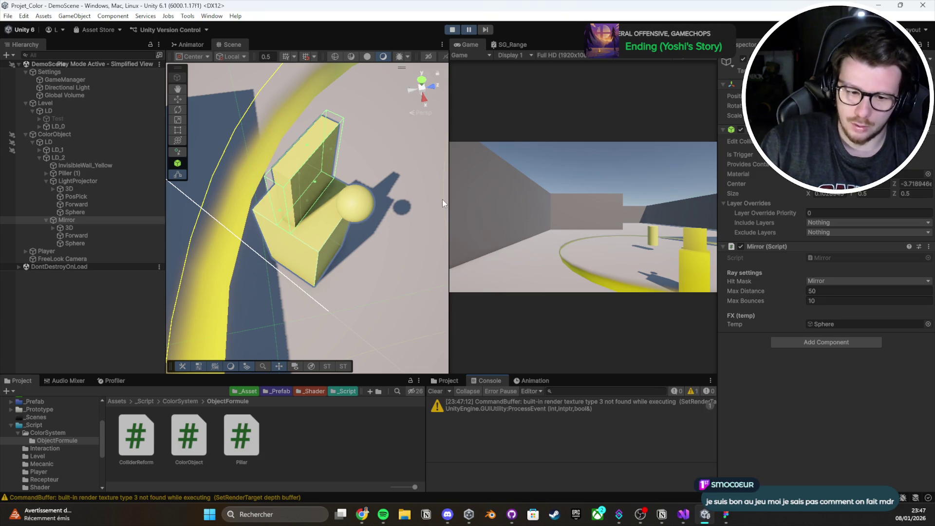
{"action": "left_click_drag", "start_coordinate": [341, 198], "coordinate": [292, 212]}
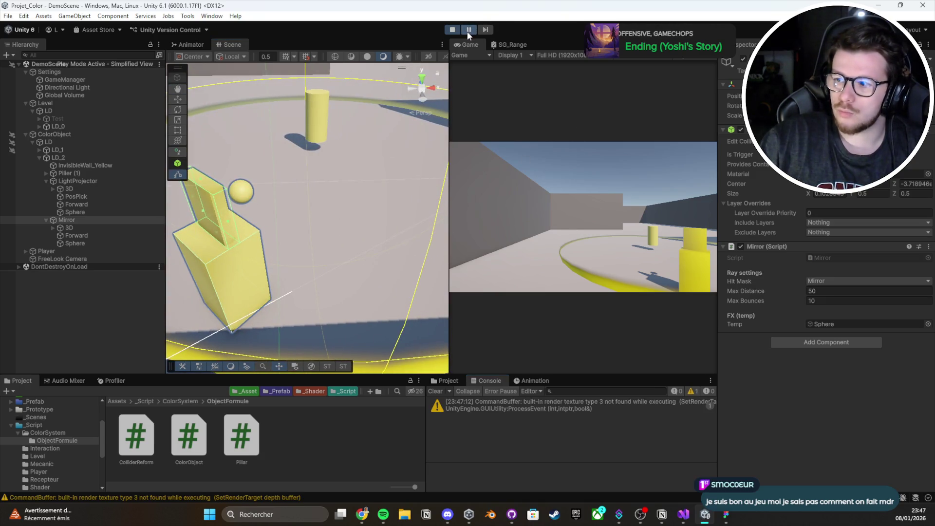
{"action": "left_click", "coordinate": [469, 30]}
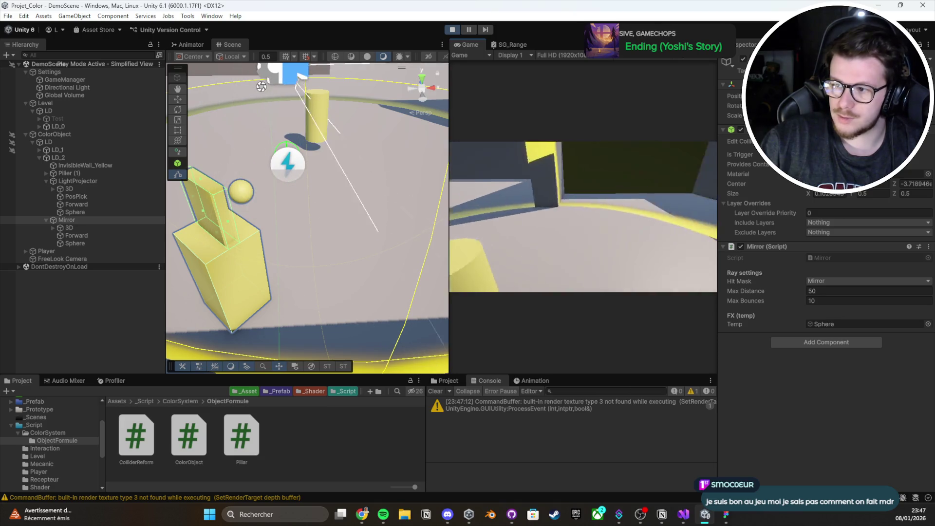
{"action": "key", "text": "e"}
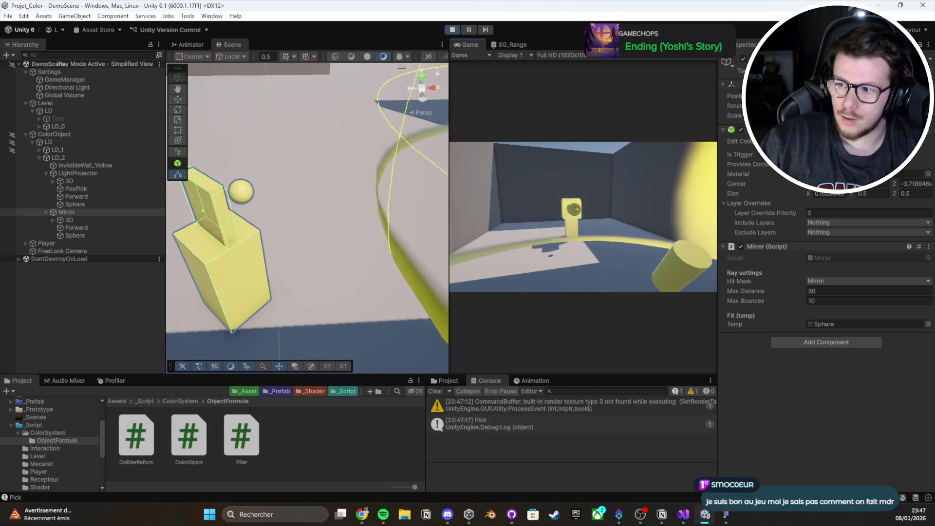
{"action": "key", "text": "e"}
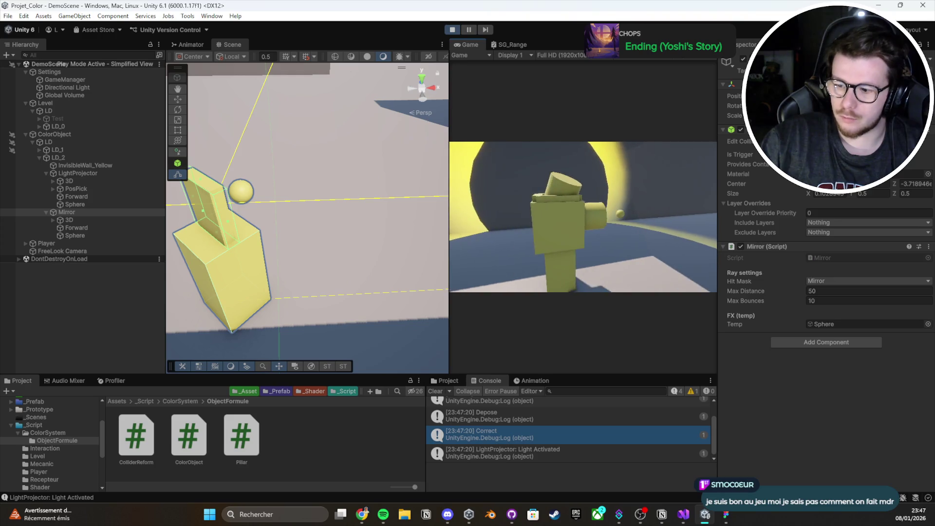
{"action": "left_click", "coordinate": [468, 31]}
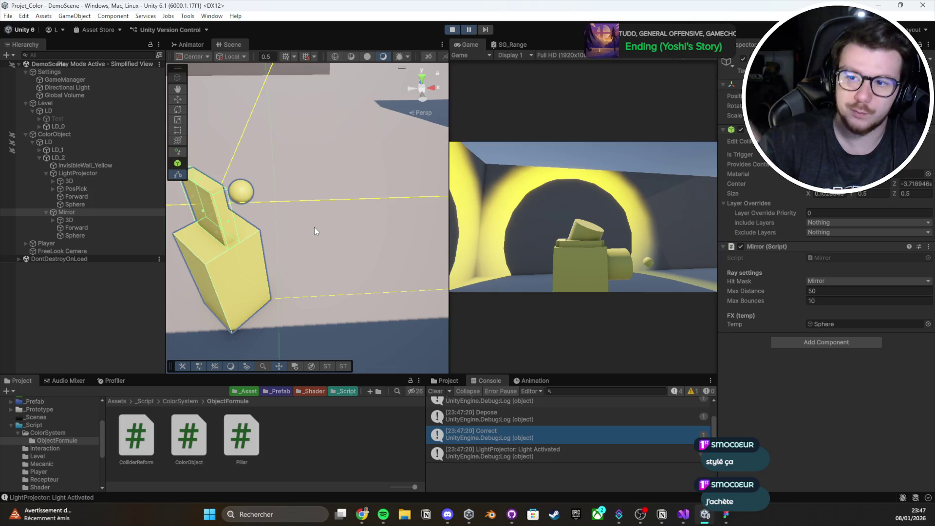
Step: Frame the Mirror and orbit around the mirror pillar to inspect its yellow debug ray
{"action": "mouse_move", "coordinate": [314, 227]}
{"action": "left_mouse_down"}
{"action": "mouse_move", "coordinate": [366, 188]}
{"action": "mouse_move", "coordinate": [662, 277]}
{"action": "mouse_move", "coordinate": [656, 299]}
{"action": "mouse_move", "coordinate": [671, 299]}
{"action": "mouse_move", "coordinate": [398, 210]}
{"action": "left_mouse_up"}
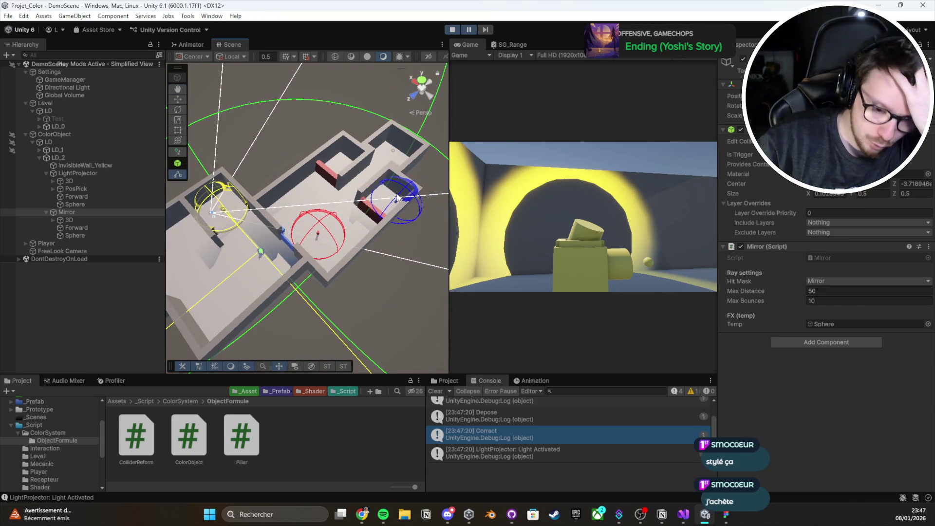
{"action": "key", "text": "w"}
{"action": "left_click_drag", "start_coordinate": [302, 219], "coordinate": [191, 211]}
{"action": "key", "text": "f"}
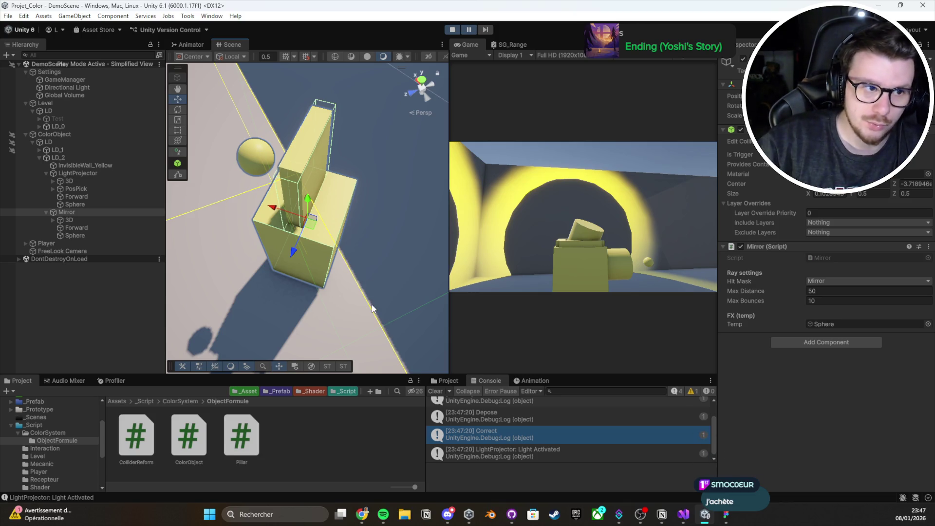
{"action": "mouse_move", "coordinate": [377, 275]}
{"action": "left_mouse_down"}
{"action": "mouse_move", "coordinate": [336, 214]}
{"action": "mouse_move", "coordinate": [323, 224]}
{"action": "left_mouse_up"}
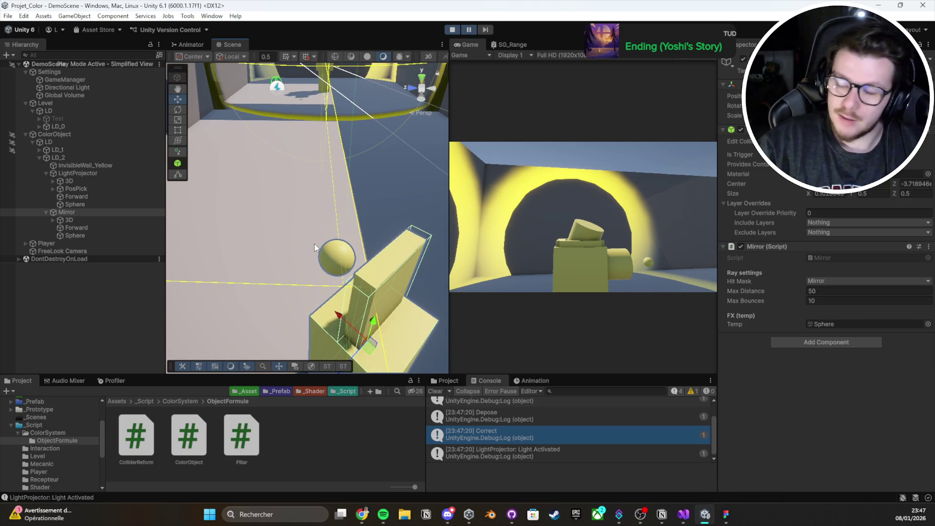
{"action": "mouse_move", "coordinate": [340, 235]}
{"action": "left_mouse_down"}
{"action": "mouse_move", "coordinate": [211, 242]}
{"action": "mouse_move", "coordinate": [379, 301]}
{"action": "left_mouse_up"}
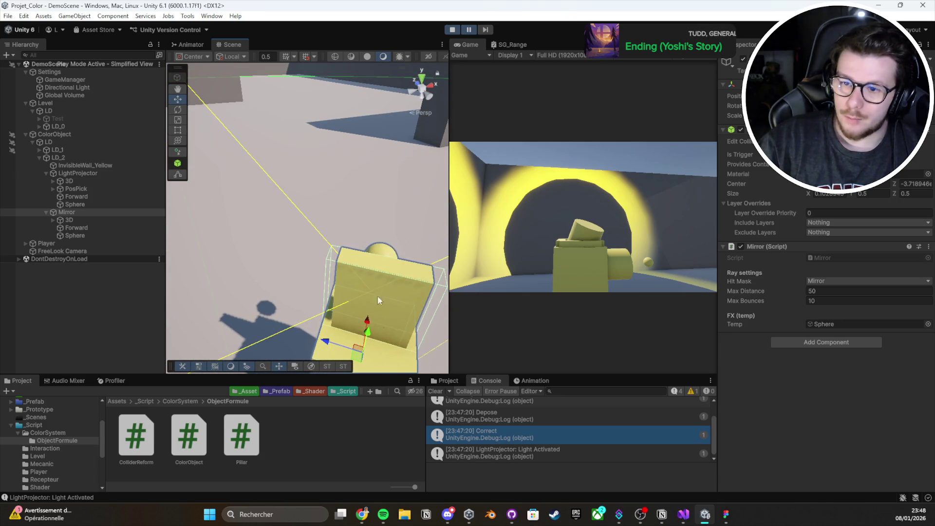
{"action": "left_click", "coordinate": [684, 515]}
{"action": "scroll", "coordinate": [232, 269], "scroll_direction": "up", "scroll_amount": 1}
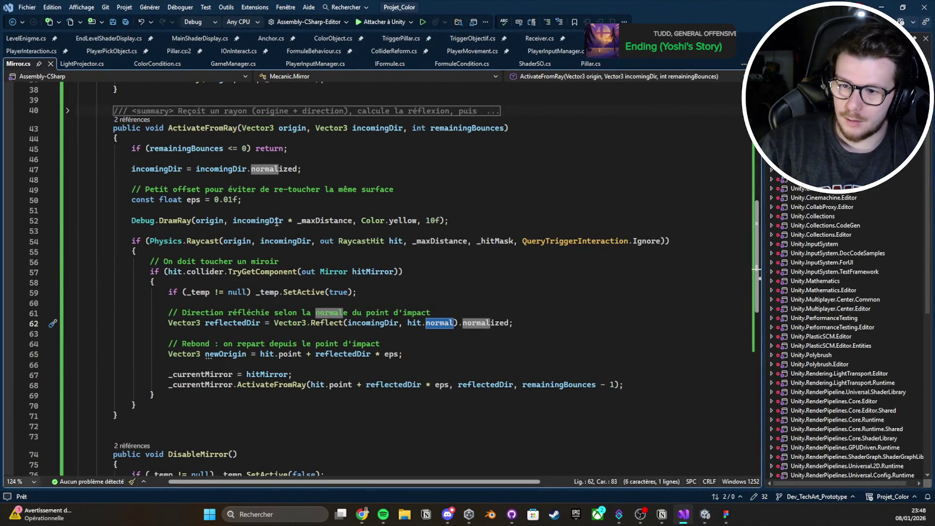
Step: Review the line 52 ray drawing, highlighting the uses of incomingDir, reflectedDir and newOrigin
{"action": "left_click", "coordinate": [249, 227]}
{"action": "left_click", "coordinate": [252, 220]}
{"action": "left_click", "coordinate": [324, 220]}
{"action": "left_click", "coordinate": [406, 221]}
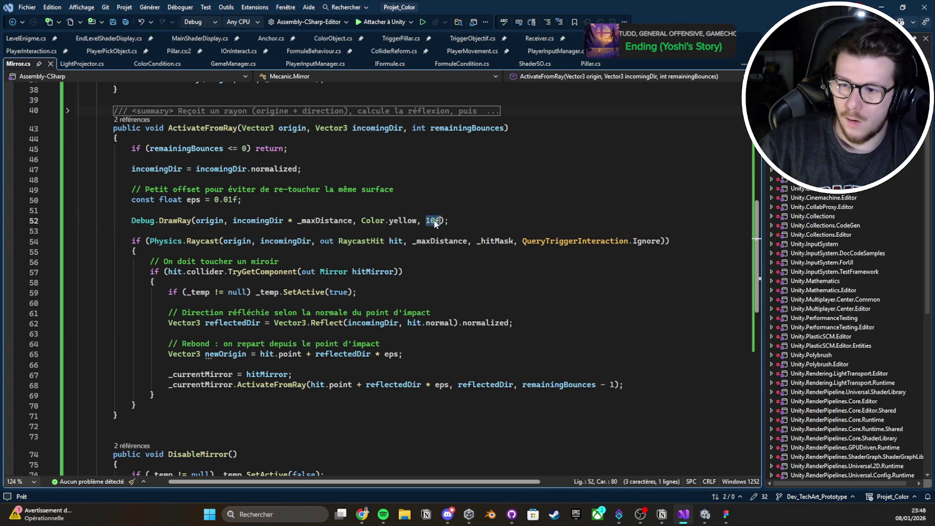
{"action": "left_click", "coordinate": [210, 221]}
{"action": "double_click", "coordinate": [239, 222]}
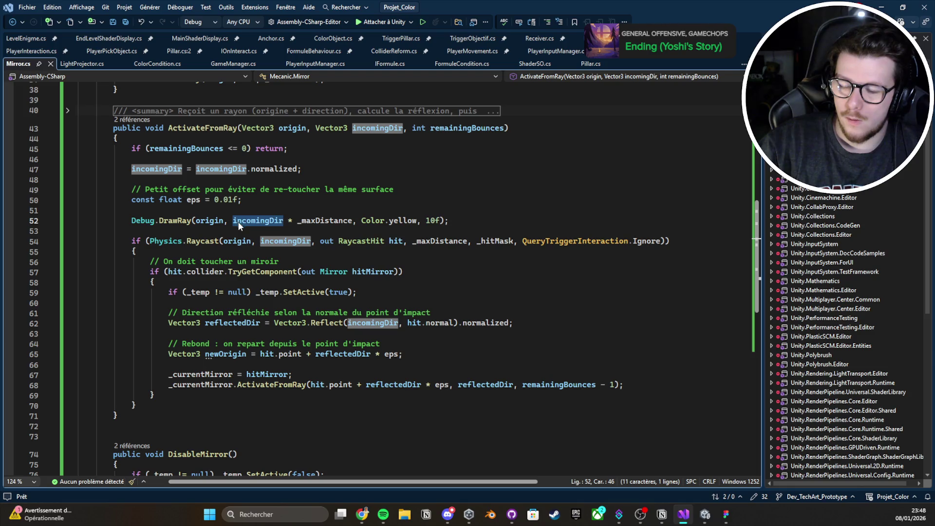
{"action": "double_click", "coordinate": [235, 323]}
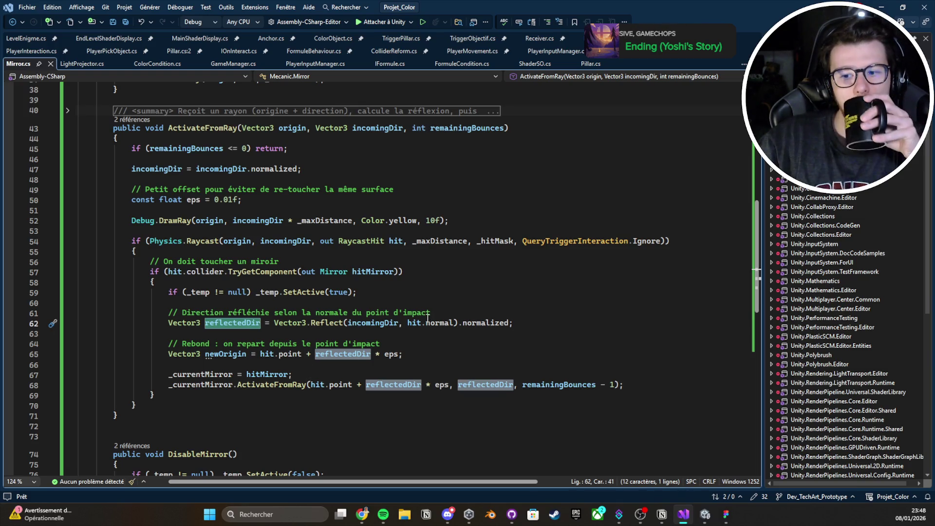
{"action": "double_click", "coordinate": [226, 354]}
{"action": "key", "text": "ctrl+c"}
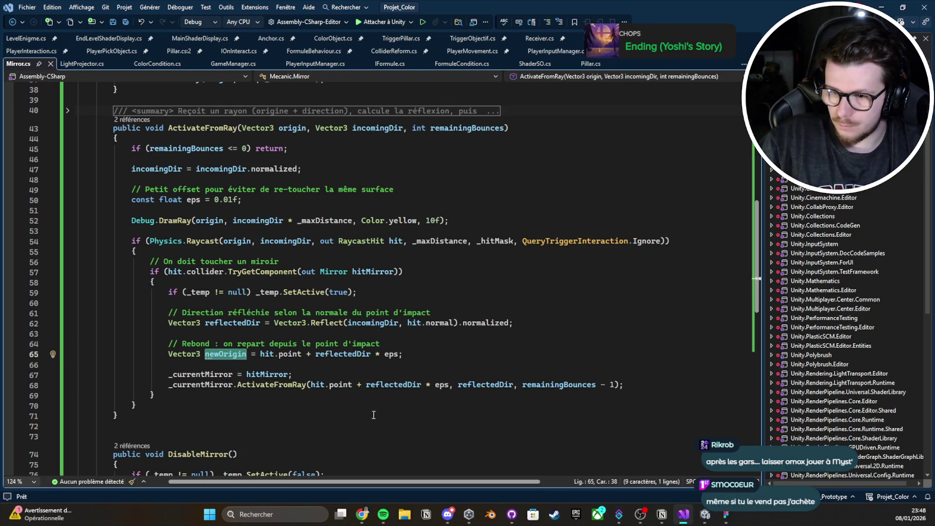
Step: Replace hit.point with newOrigin in the line 68 recursive call and save
{"action": "left_click_drag", "start_coordinate": [312, 386], "coordinate": [353, 388]}
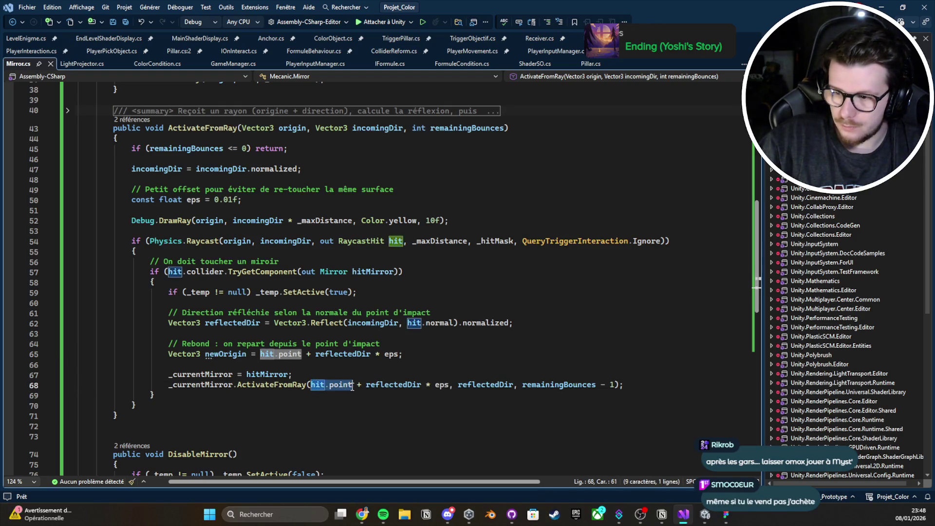
{"action": "key", "text": "ctrl+v"}
{"action": "key", "text": "ctrl+s"}
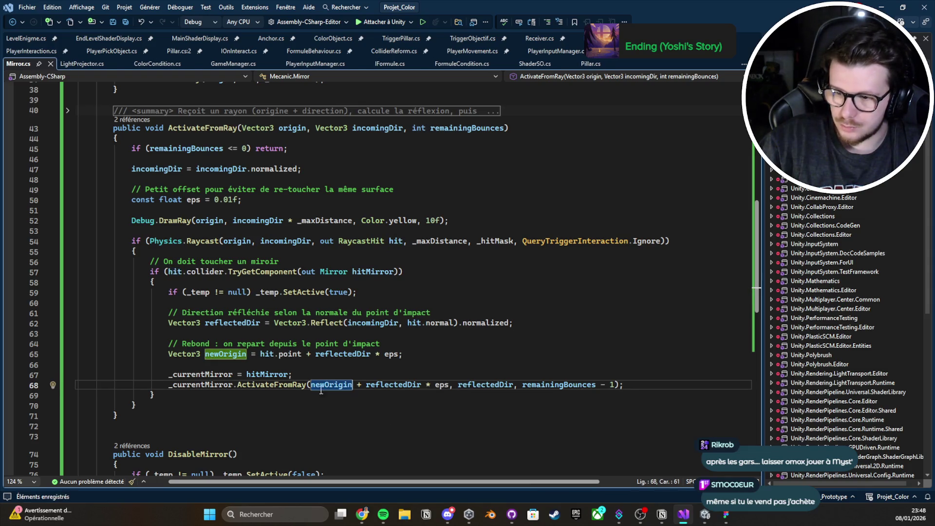
Step: Delete the redundant reflectedDir * eps offset so newOrigin is passed directly
{"action": "double_click", "coordinate": [332, 387]}
{"action": "left_click", "coordinate": [370, 385]}
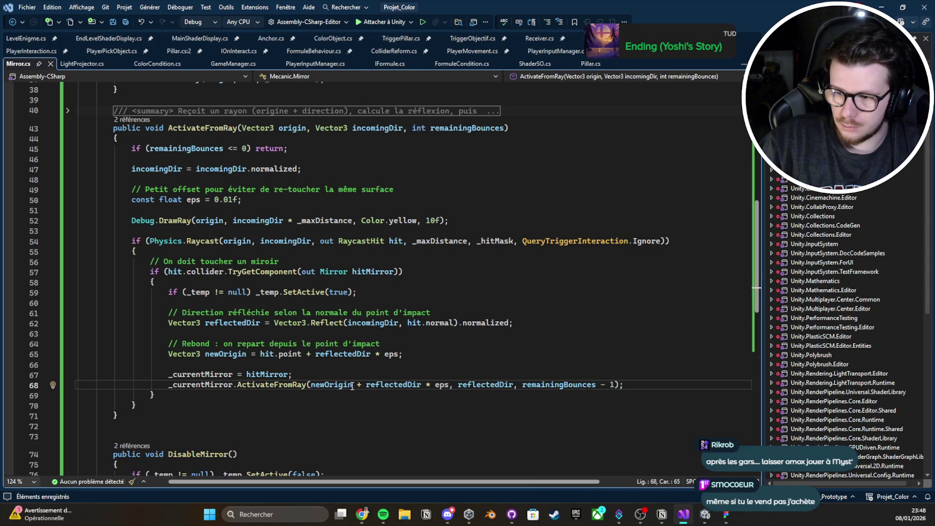
{"action": "left_click_drag", "start_coordinate": [352, 386], "coordinate": [411, 387]}
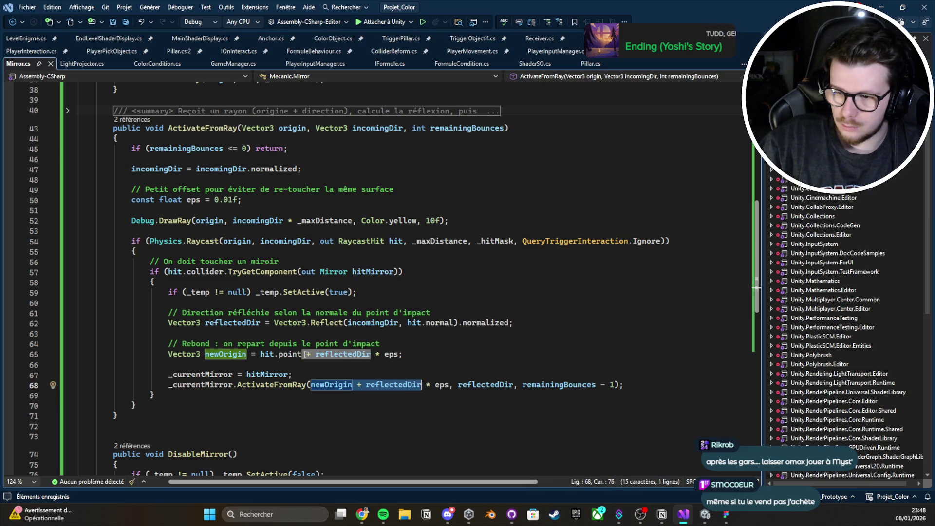
{"action": "left_click_drag", "start_coordinate": [311, 385], "coordinate": [437, 385]}
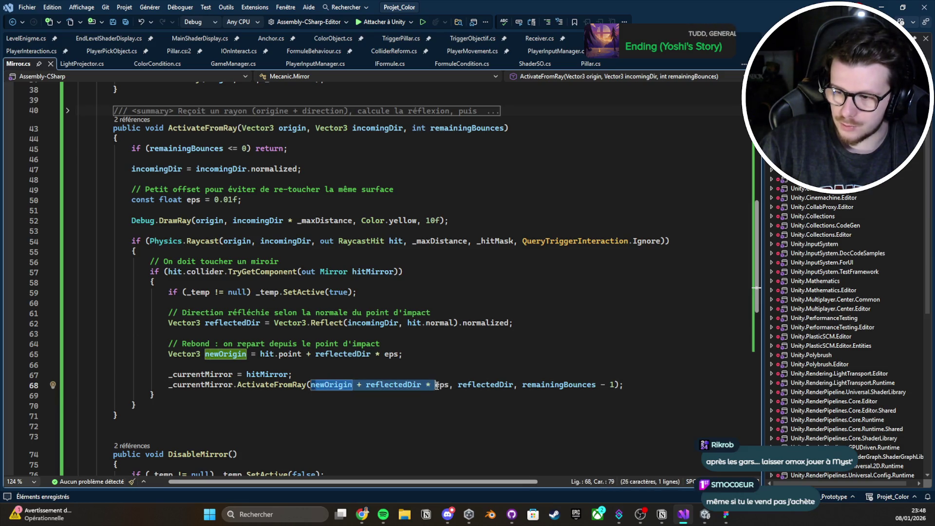
{"action": "left_click", "coordinate": [411, 350]}
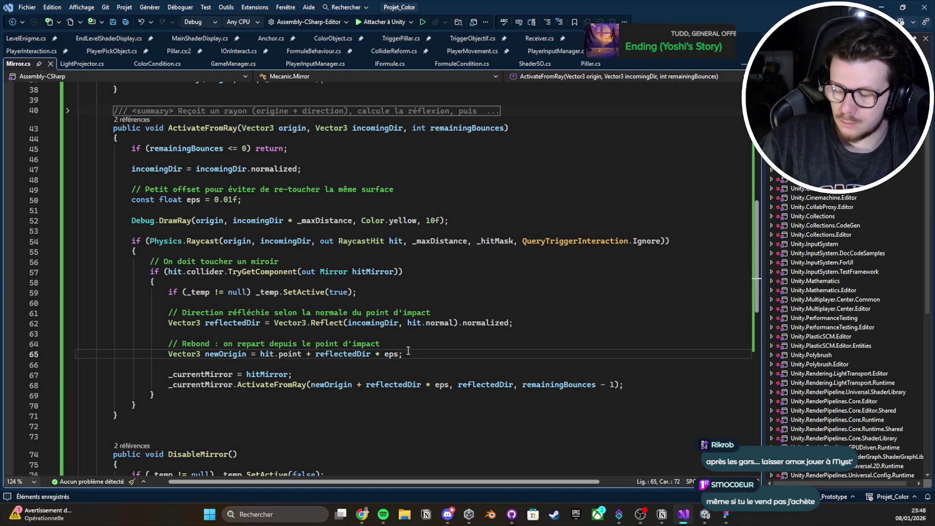
{"action": "left_click_drag", "start_coordinate": [312, 385], "coordinate": [456, 387]}
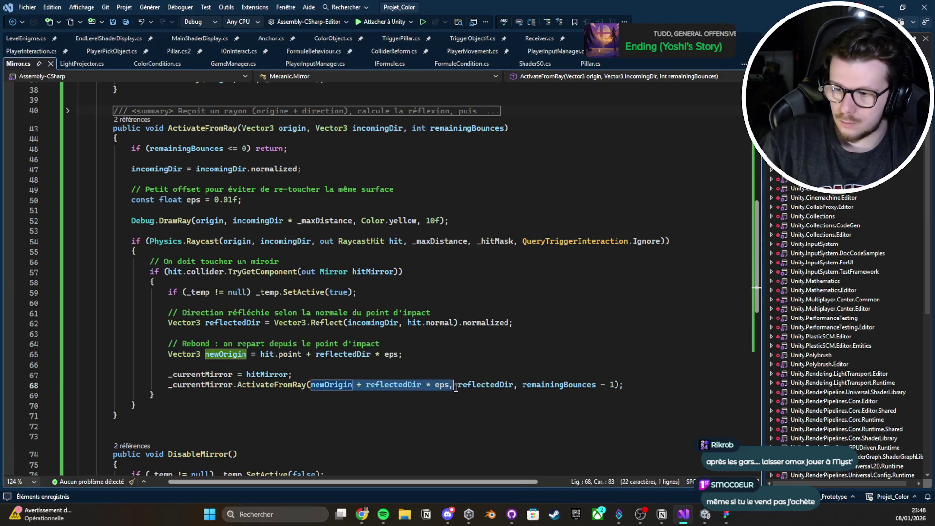
{"action": "key", "text": "BackSpace"}
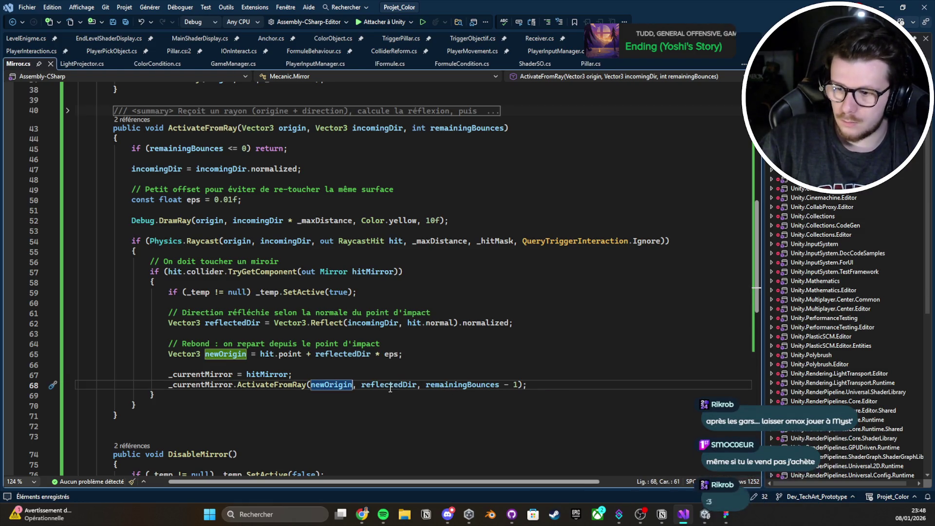
{"action": "key", "text": "ctrl+shift+Left"}
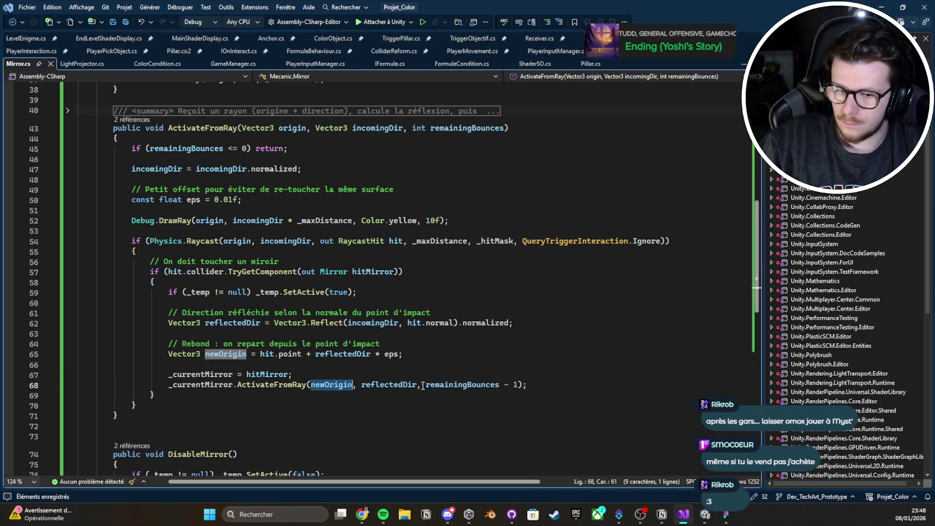
{"action": "double_click", "coordinate": [375, 385]}
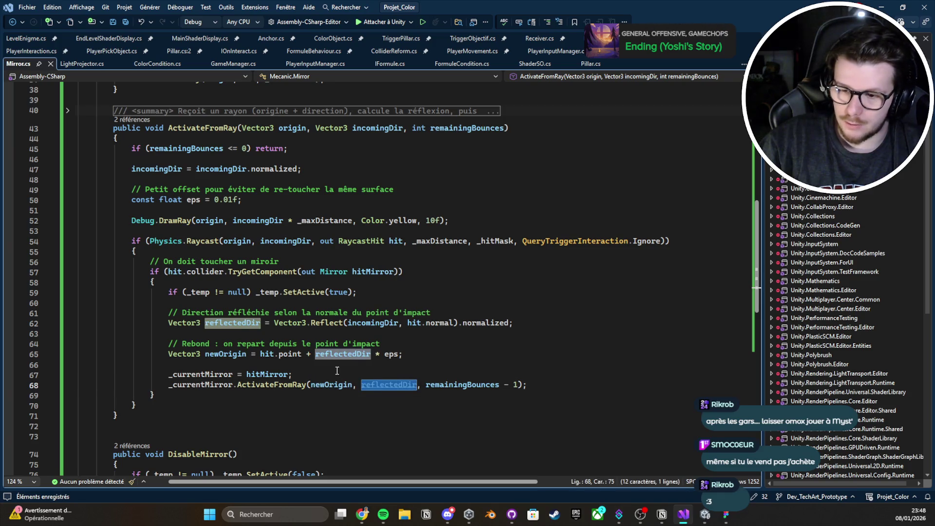
{"action": "left_click", "coordinate": [264, 332]}
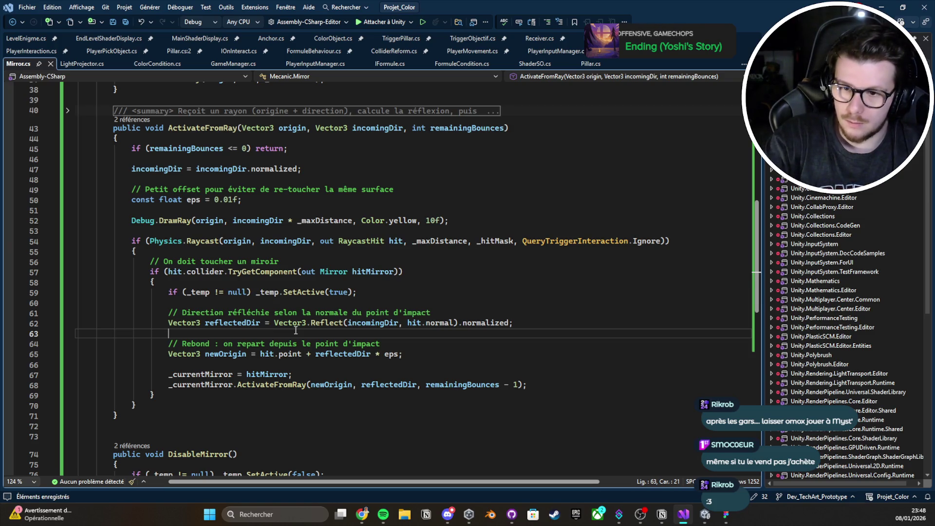
Step: Add a Debug.DrawRay on line 63 that draws the reflected ray in red for 10f
{"action": "type", "text": "Debug."}
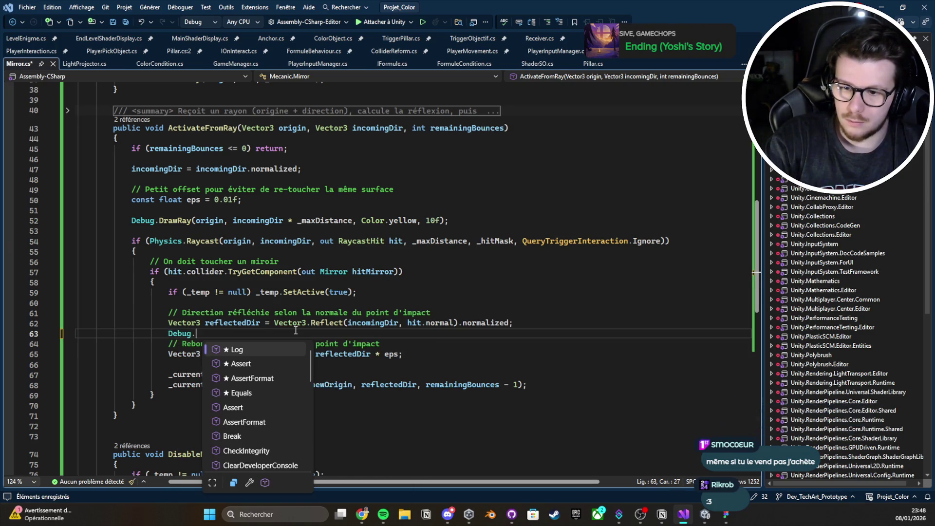
{"action": "type", "text": "DrawRay("}
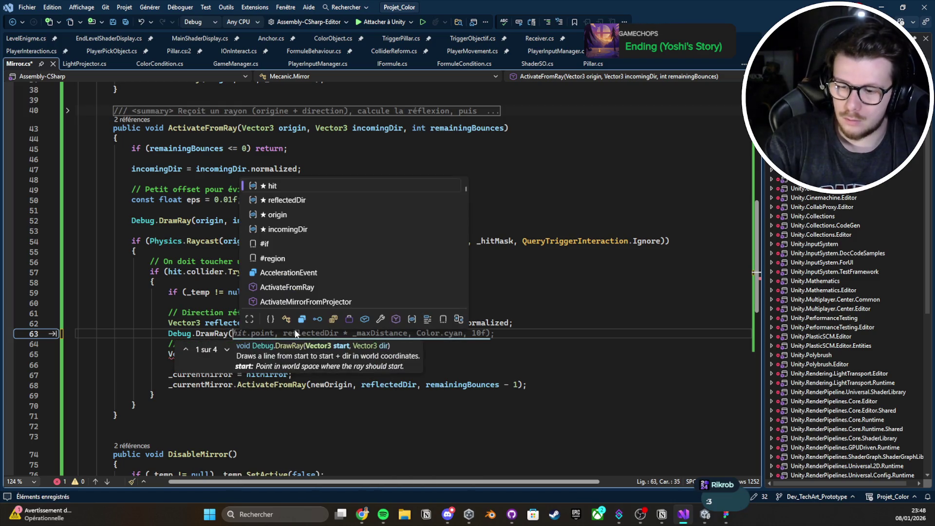
{"action": "key", "text": "Escape"}
{"action": "key", "text": "Tab"}
{"action": "key", "text": "Return"}
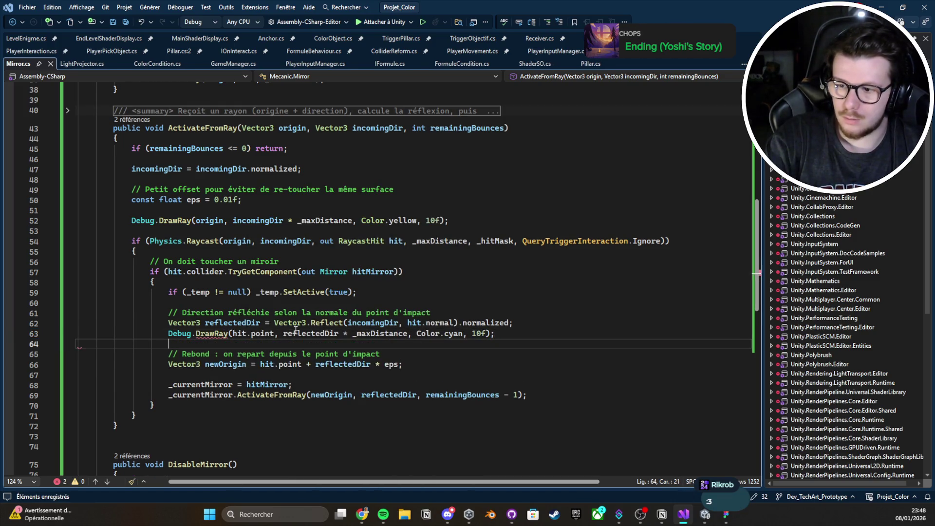
{"action": "double_click", "coordinate": [448, 333]}
{"action": "type", "text": "Red"}
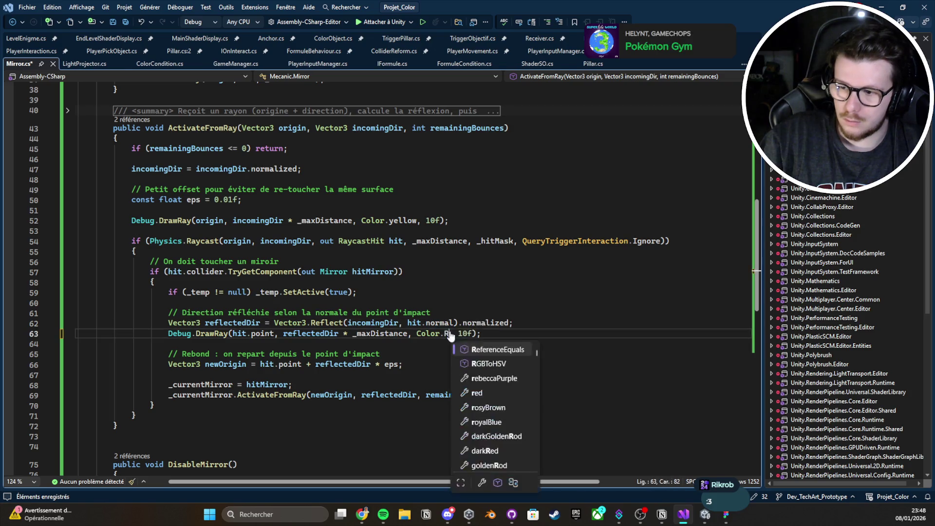
{"action": "double_click", "coordinate": [502, 350]}
{"action": "left_click", "coordinate": [522, 324]}
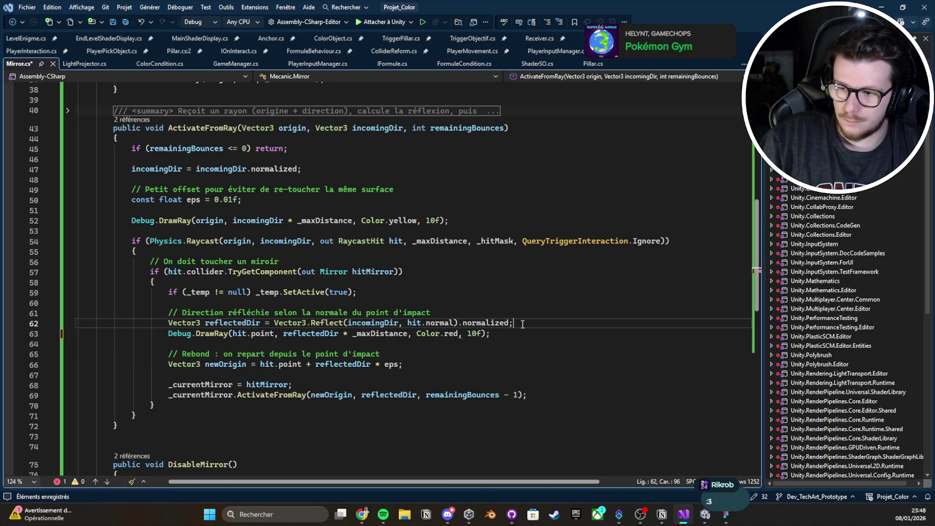
{"action": "key", "text": "Return"}
{"action": "mouse_move", "coordinate": [528, 346]}
{"action": "left_mouse_down"}
{"action": "mouse_move", "coordinate": [97, 347]}
{"action": "mouse_move", "coordinate": [173, 347]}
{"action": "left_mouse_up"}
{"action": "key", "text": "shift+Home"}
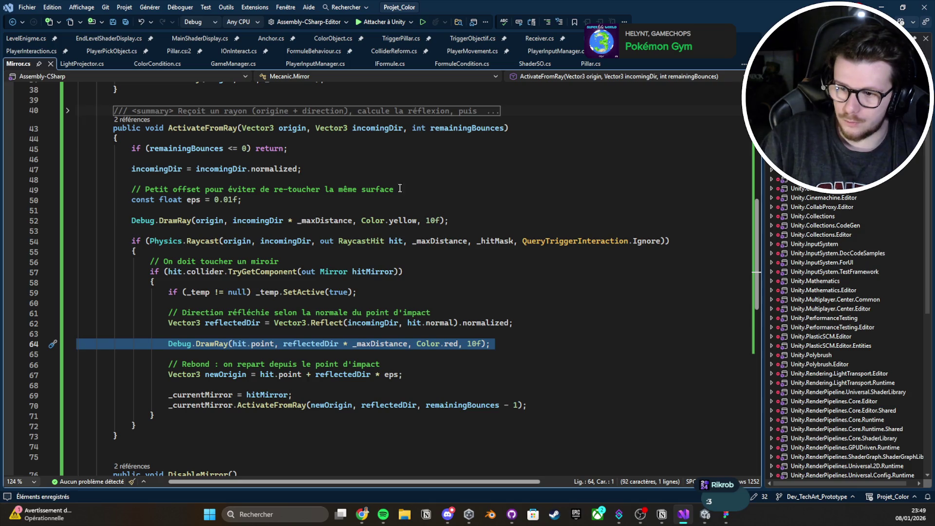
{"action": "left_click", "coordinate": [685, 515]}
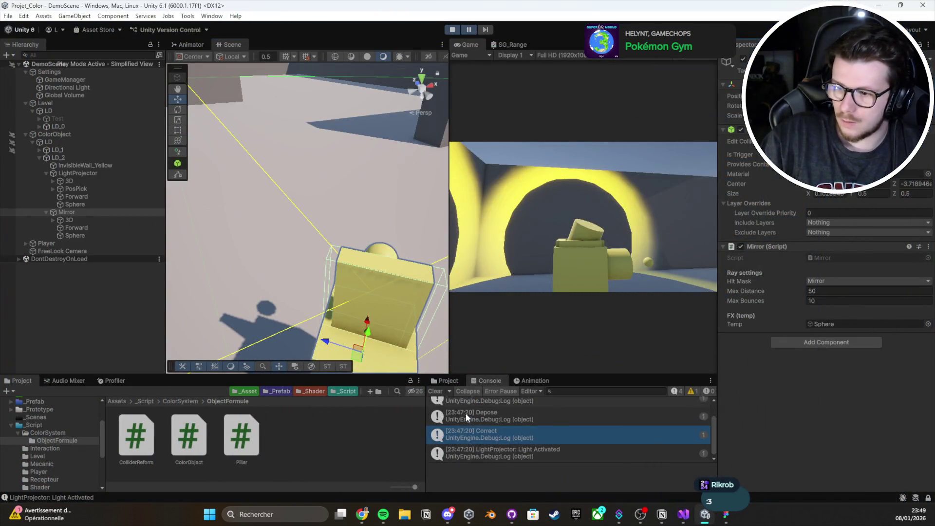
Step: Exit play mode so the scripts recompile, then clear the console warnings
{"action": "left_click", "coordinate": [453, 30]}
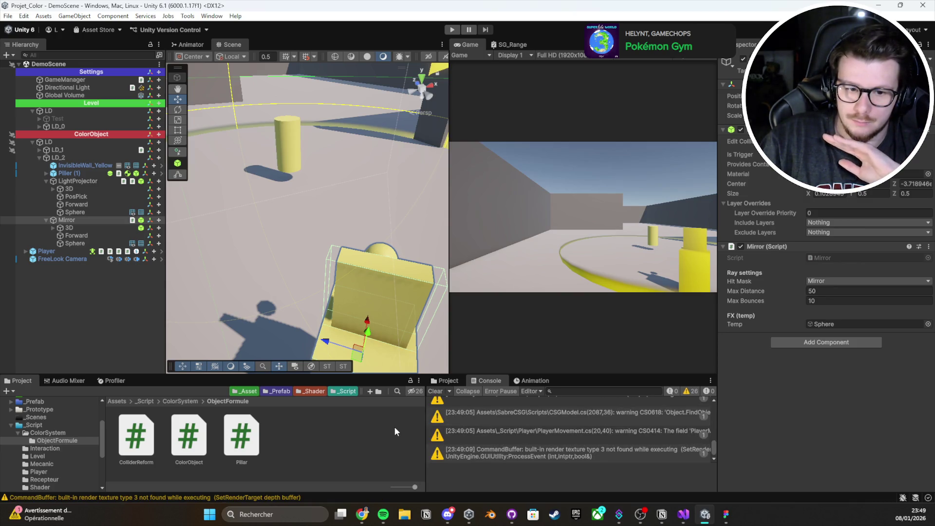
{"action": "left_click", "coordinate": [436, 391]}
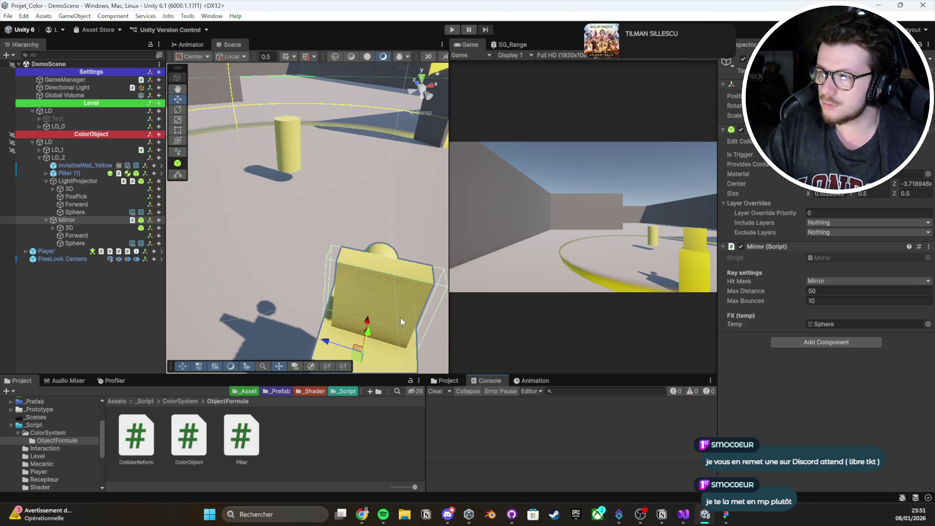
Step: Start the game, pick up the pillar and turn toward the yellow light, then pause
{"action": "scroll", "coordinate": [400, 307], "scroll_direction": "down", "scroll_amount": 3}
{"action": "mouse_move", "coordinate": [399, 293]}
{"action": "left_mouse_down"}
{"action": "mouse_move", "coordinate": [361, 275]}
{"action": "mouse_move", "coordinate": [351, 219]}
{"action": "left_mouse_up"}
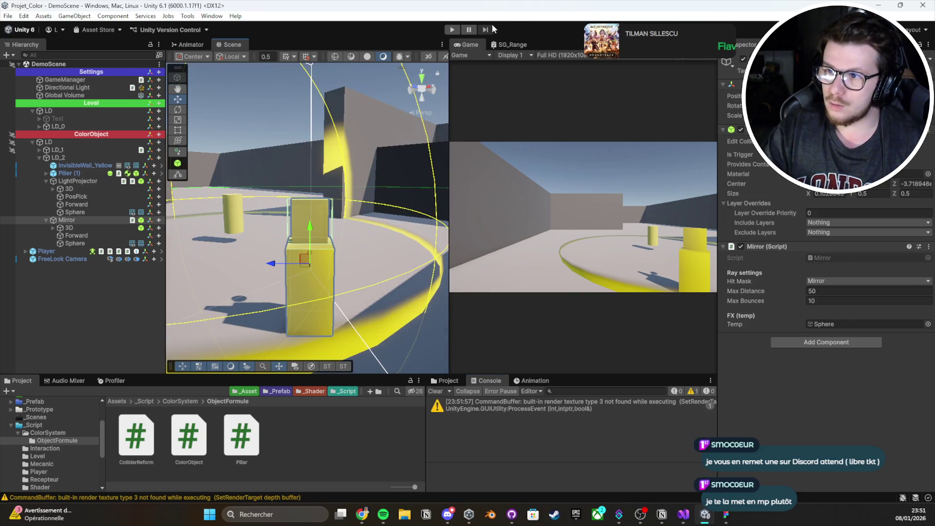
{"action": "left_click", "coordinate": [452, 30]}
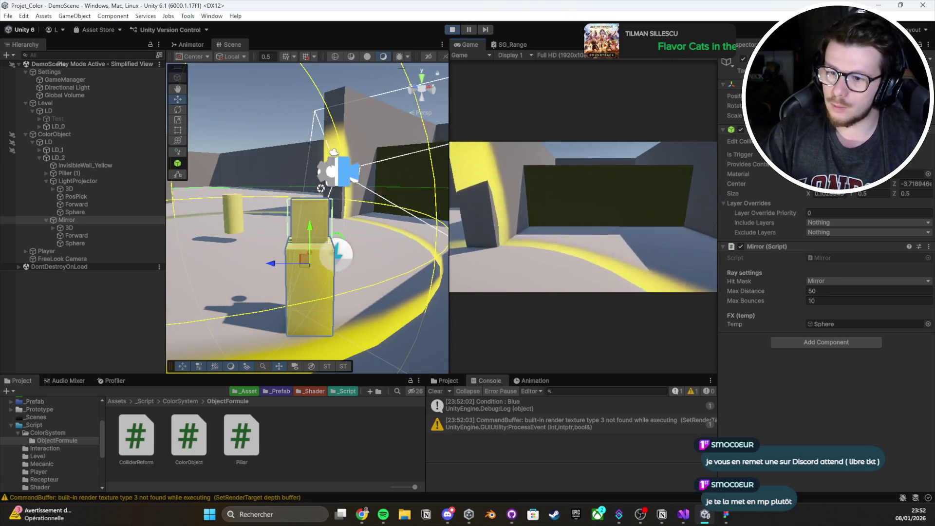
{"action": "key", "text": "e"}
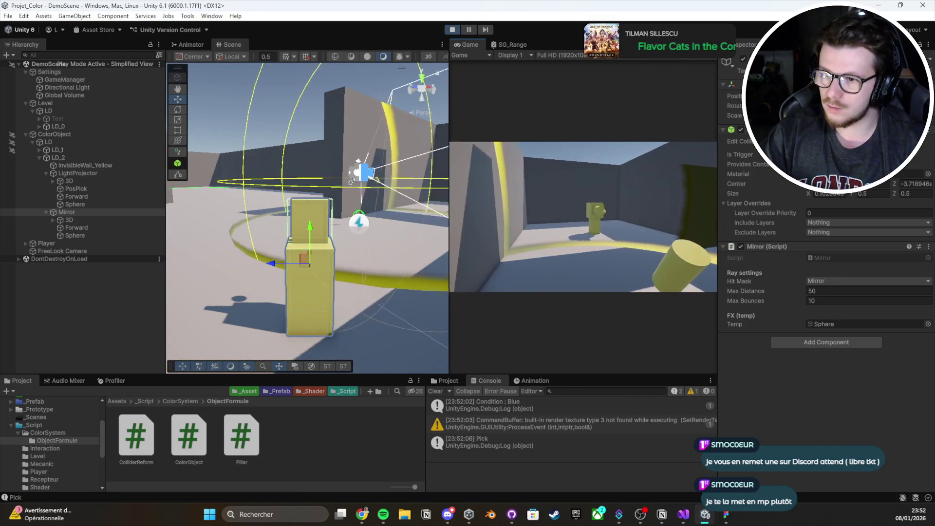
{"action": "key", "text": "e"}
{"action": "key", "text": "e"}
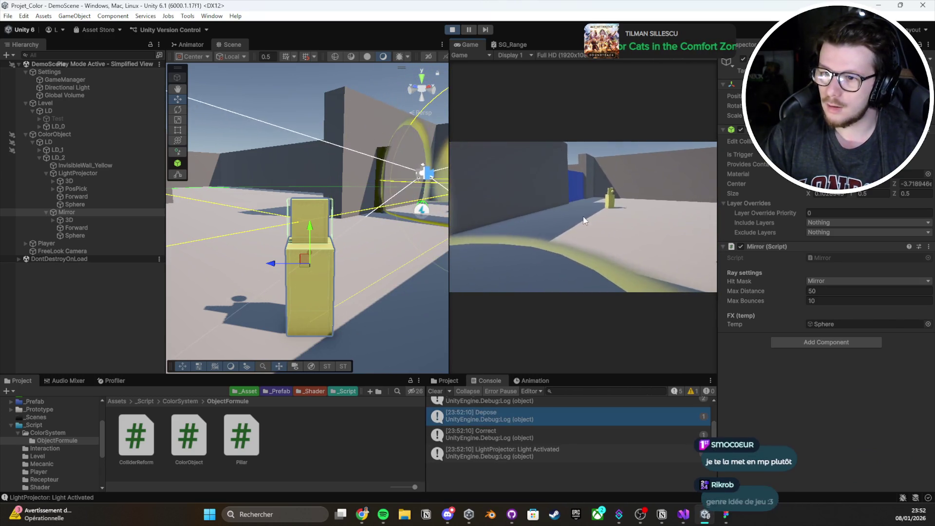
{"action": "left_click", "coordinate": [468, 30]}
Step: Frame the pillar and orbit above the Mirror, then stop the game
{"action": "mouse_move", "coordinate": [311, 244]}
{"action": "left_mouse_down"}
{"action": "mouse_move", "coordinate": [296, 270]}
{"action": "mouse_move", "coordinate": [200, 215]}
{"action": "mouse_move", "coordinate": [217, 198]}
{"action": "left_mouse_up"}
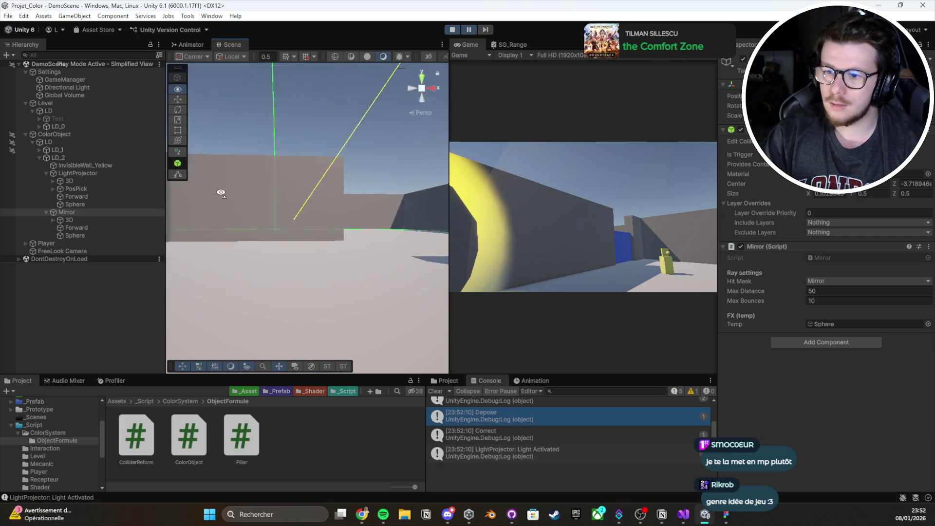
{"action": "key", "text": "f"}
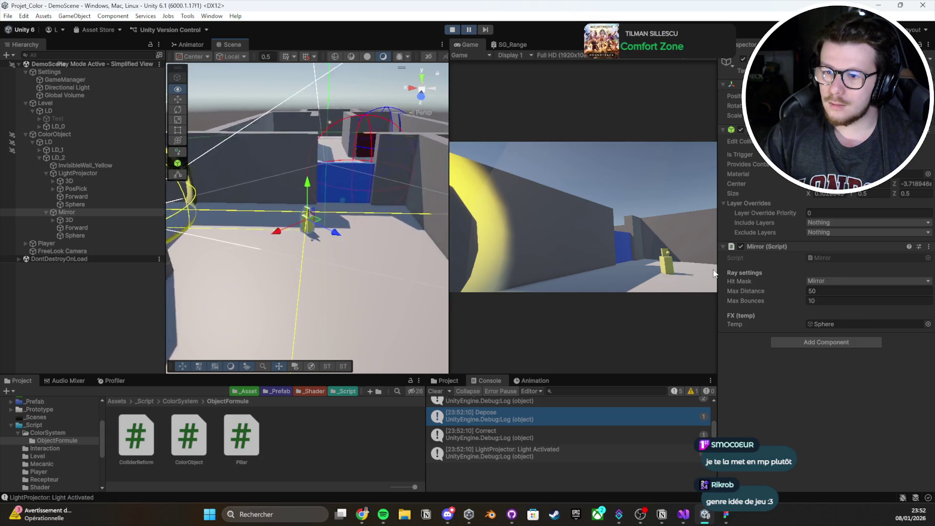
{"action": "mouse_move", "coordinate": [714, 273]}
{"action": "left_mouse_down"}
{"action": "mouse_move", "coordinate": [722, 296]}
{"action": "mouse_move", "coordinate": [593, 365]}
{"action": "left_mouse_up"}
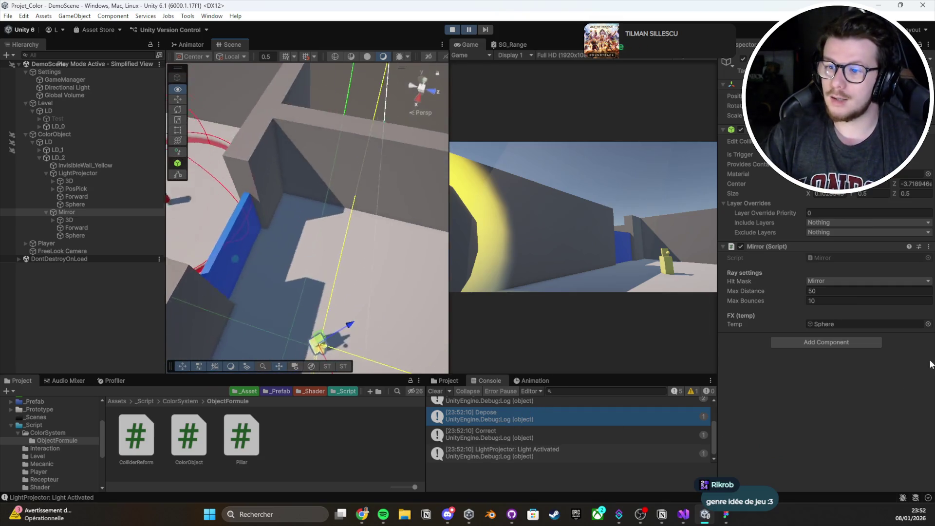
{"action": "mouse_move", "coordinate": [67, 308]}
{"action": "left_mouse_down"}
{"action": "mouse_move", "coordinate": [568, 381]}
{"action": "mouse_move", "coordinate": [738, 423]}
{"action": "mouse_move", "coordinate": [584, 144]}
{"action": "left_mouse_up"}
{"action": "left_click", "coordinate": [452, 30]}
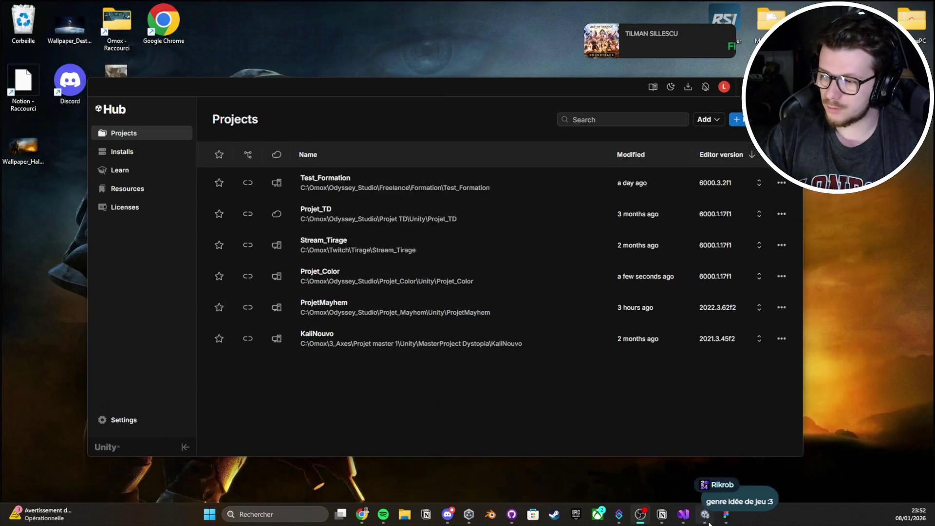
{"action": "left_click", "coordinate": [705, 515]}
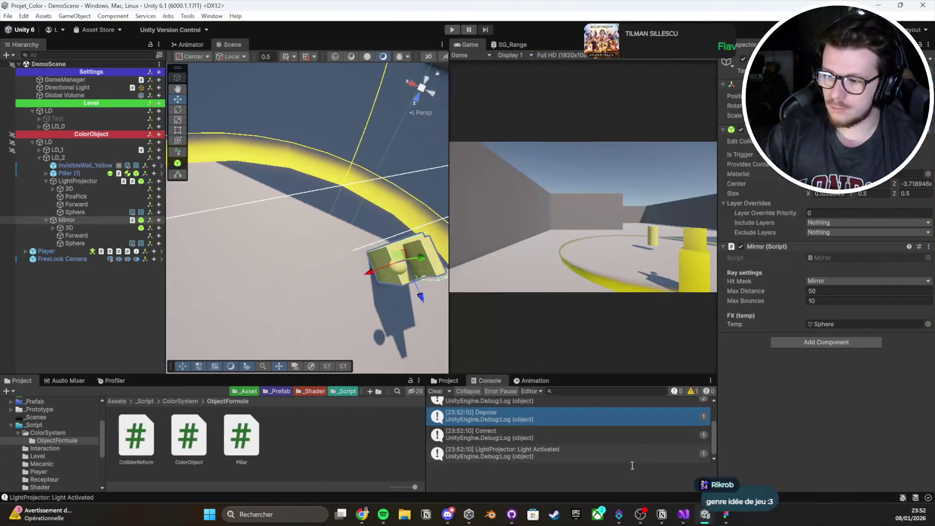
Step: Write a Debug.Log on line 63 reporting 'Hit Object :' with the collider name and 'Reflected Dir :'
{"action": "left_click", "coordinate": [685, 515]}
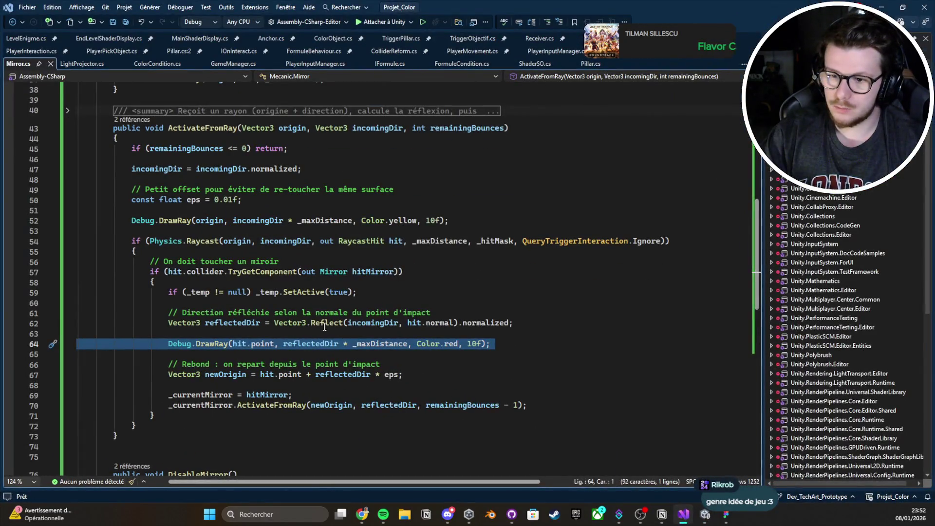
{"action": "left_click", "coordinate": [316, 331]}
{"action": "type", "text": "deb"}
{"action": "key", "text": "Tab"}
{"action": "type", "text": ".Log("}
{"action": "key", "text": "BackSpace"}
{"action": "key", "text": "BackSpace"}
{"action": "key", "text": "BackSpace"}
{"action": "key", "text": "BackSpace"}
{"action": "key", "text": "BackSpace"}
{"action": "key", "text": "BackSpace"}
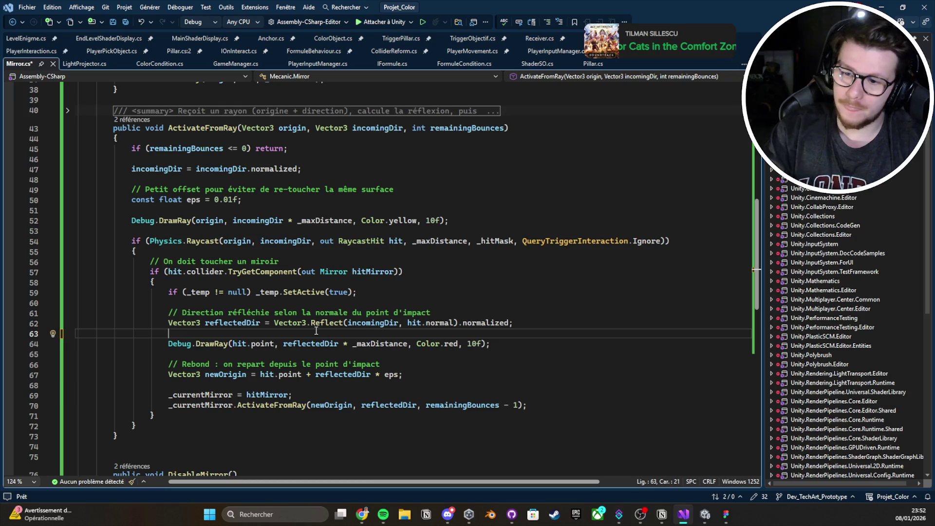
{"action": "mouse_move", "coordinate": [326, 325]}
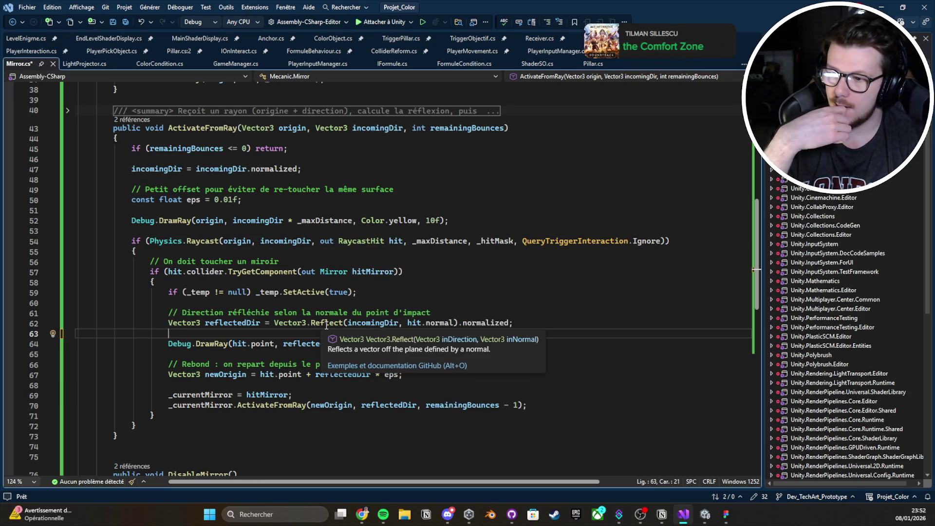
{"action": "type", "text": "Debug"}
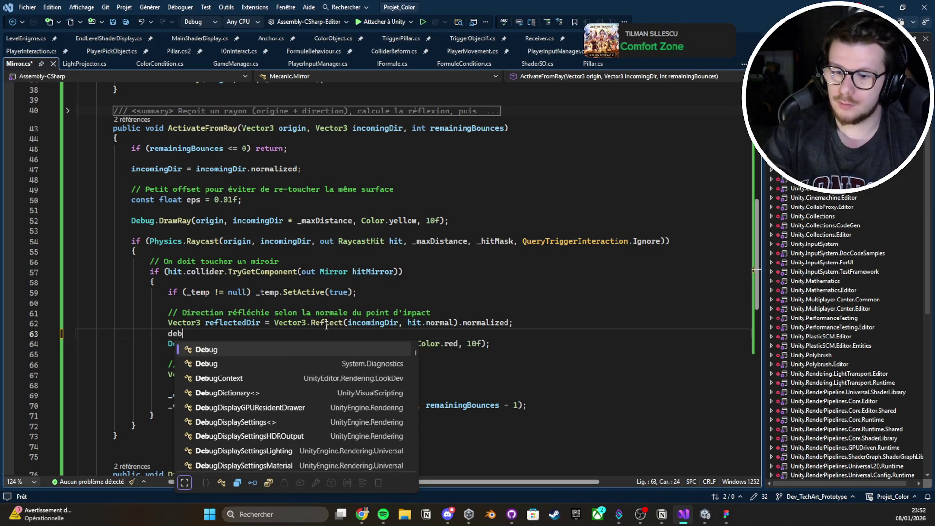
{"action": "type", "text": ".Log(\"H"}
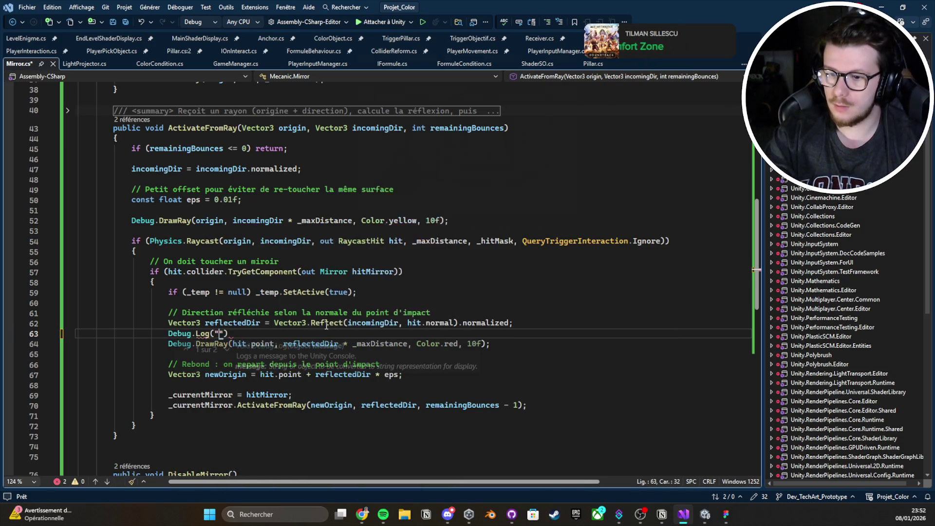
{"action": "type", "text": "it"}
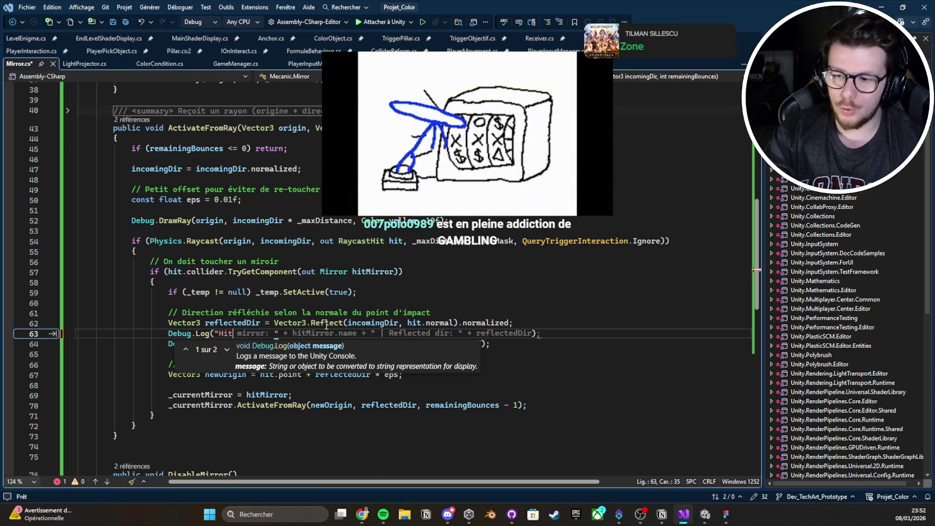
{"action": "type", "text": " Objec"}
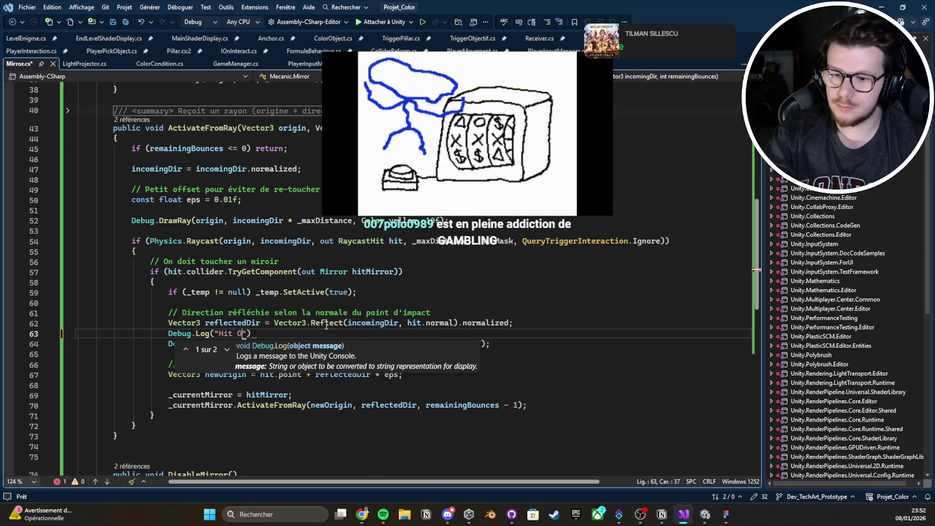
{"action": "type", "text": "t :"}
{"action": "type", "text": "+"}
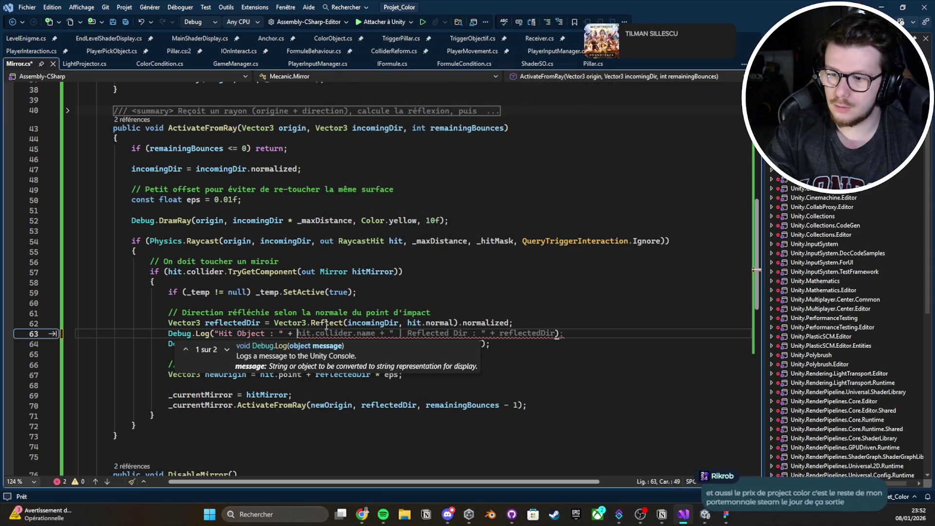
{"action": "key", "text": "Tab"}
{"action": "key", "text": "Escape"}
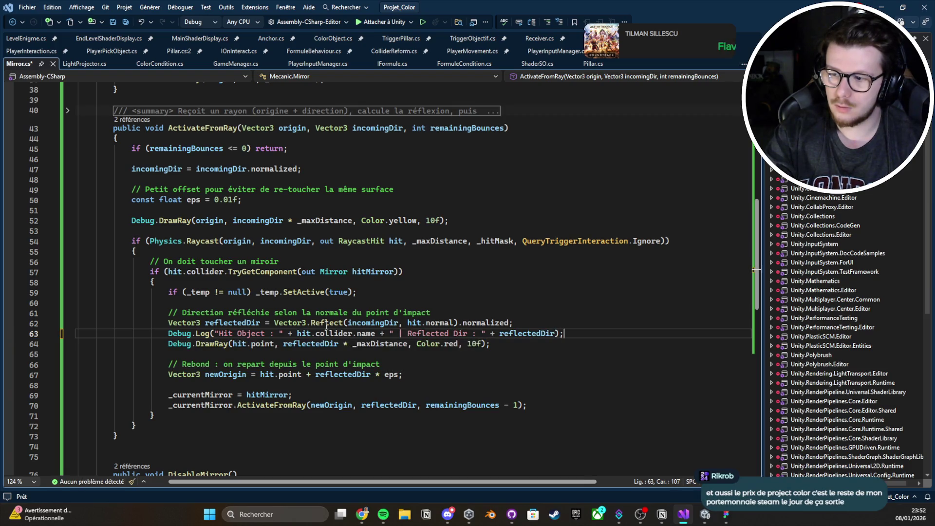
{"action": "key", "text": "Return"}
{"action": "key", "text": "ctrl+s"}
Step: Move the log statement down a line and save Mirror.cs without switching to Unicode encoding
{"action": "key", "text": "Up"}
{"action": "key", "text": "End"}
{"action": "type", "text": "☺"}
{"action": "key", "text": "alt+Down"}
{"action": "key", "text": "ctrl+s"}
{"action": "left_click", "coordinate": [431, 290]}
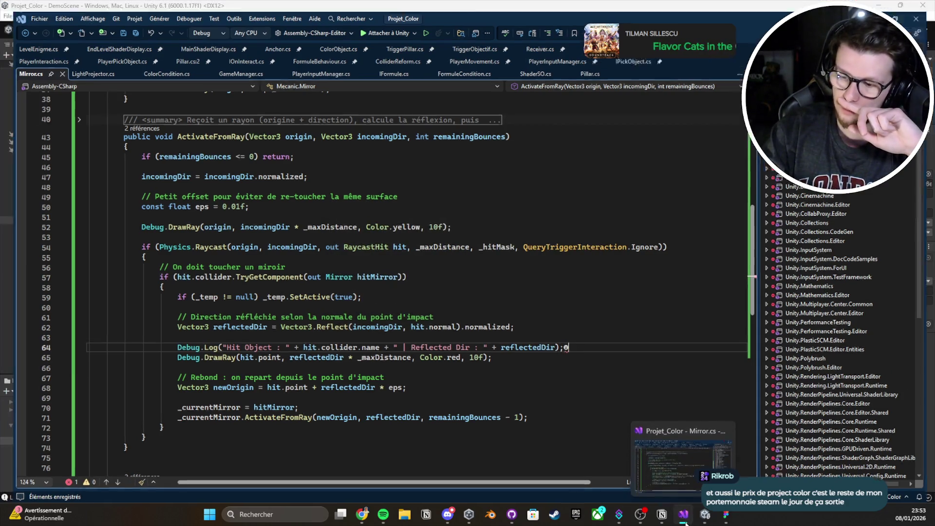
Step: Delete the stray character behind Unity's Mirror.cs compile error and save the file
{"action": "left_click", "coordinate": [705, 515]}
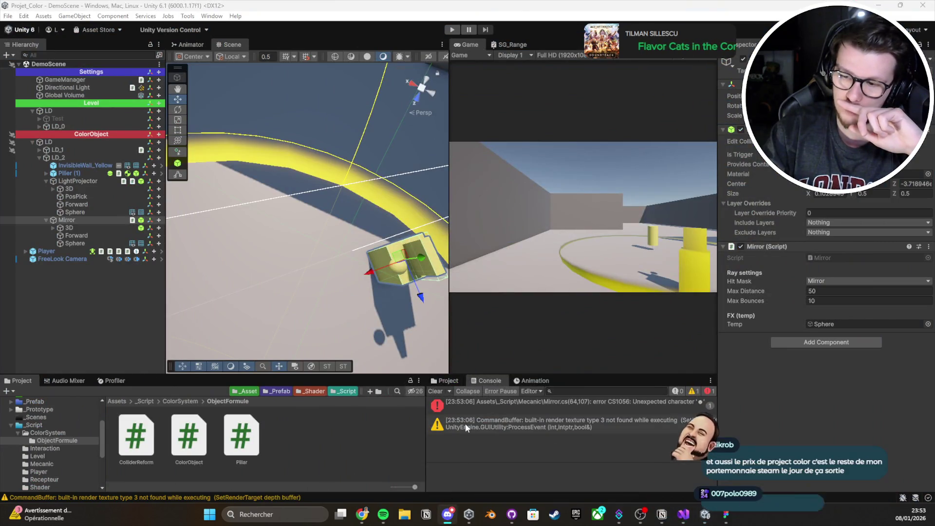
{"action": "left_click", "coordinate": [478, 407]}
{"action": "double_click", "coordinate": [477, 405]}
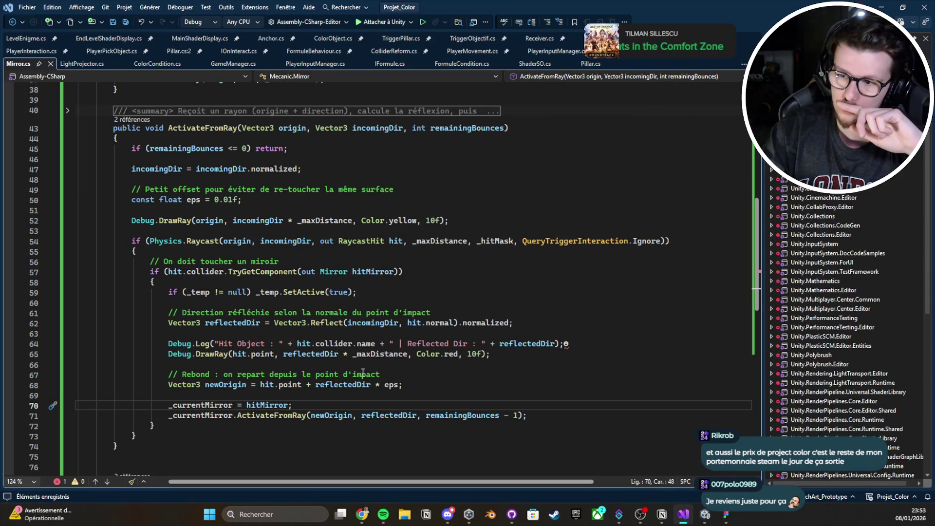
{"action": "left_click", "coordinate": [569, 343]}
{"action": "key", "text": "BackSpace"}
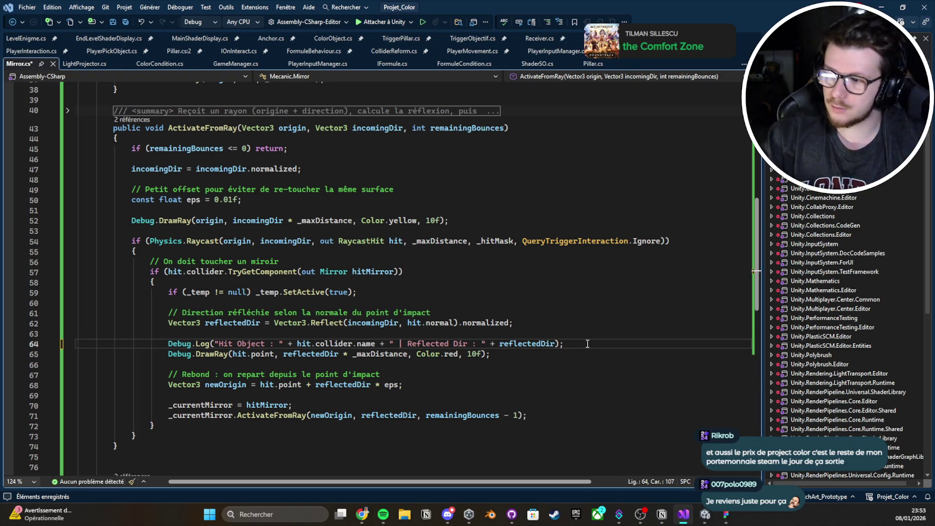
{"action": "key", "text": "ctrl+q"}
{"action": "left_click", "coordinate": [756, 370]}
{"action": "key", "text": "ctrl+s"}
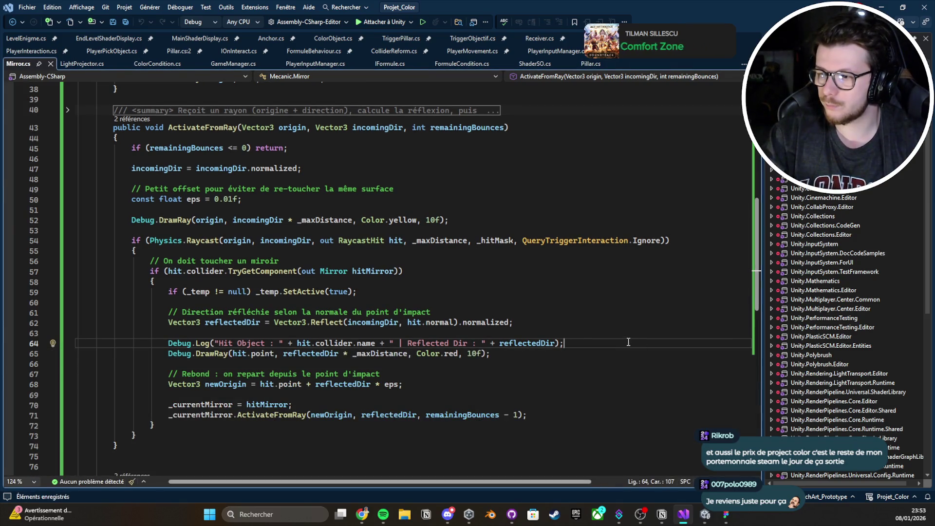
{"action": "key", "text": "alt+Tab"}
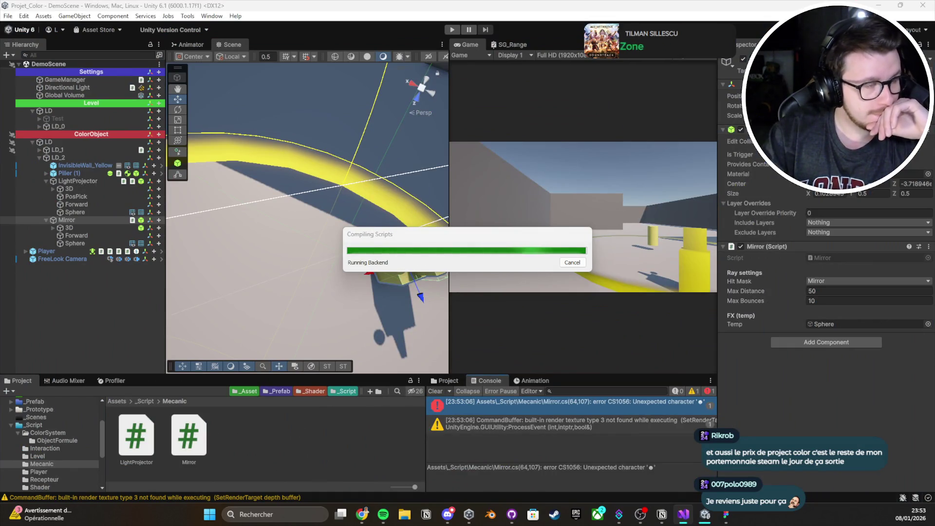
Step: Wait for the scripts to finish recompiling, then clear the console log
{"action": "key", "text": "alt+Tab"}
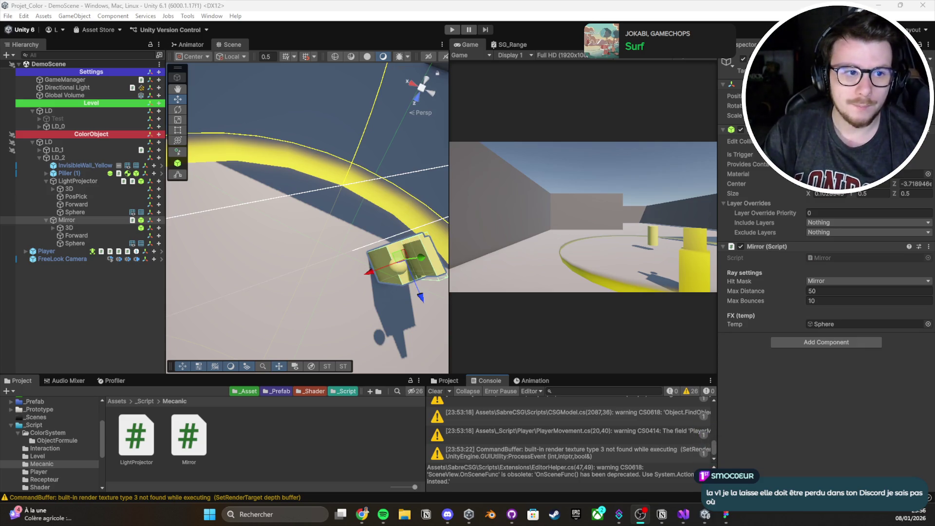
{"action": "left_click", "coordinate": [435, 392]}
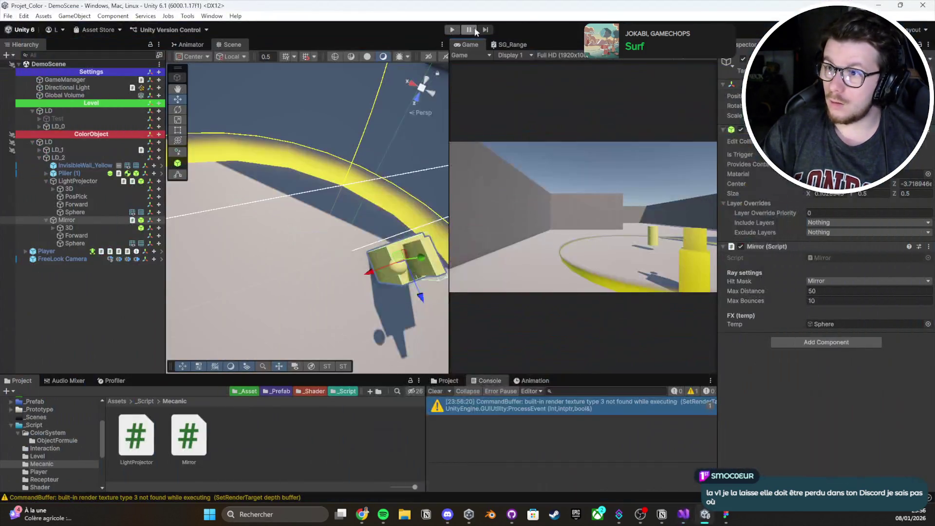
Step: Play, place the pillar, and confirm the log 'Hit Object : Mirror | Reflected Dir : (0.00, 0.00, 1.00)'
{"action": "left_click", "coordinate": [452, 29]}
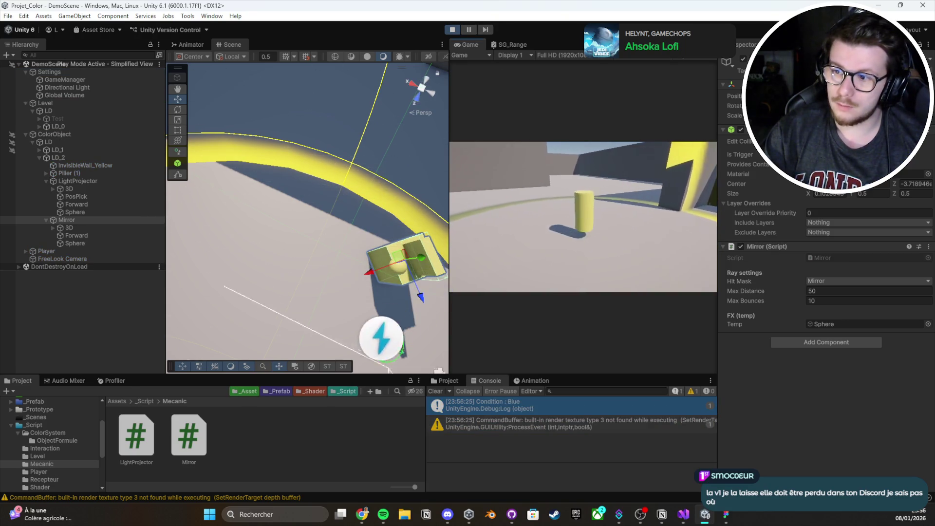
{"action": "key", "text": "e"}
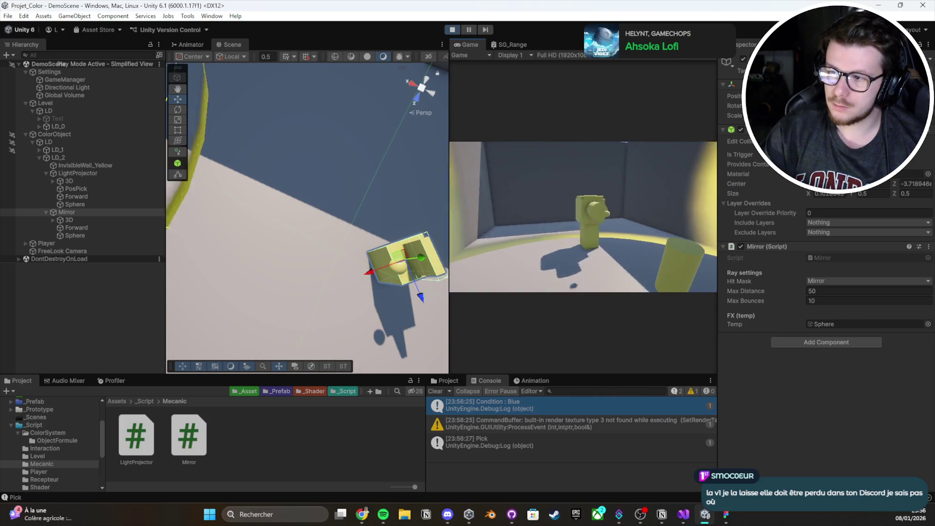
{"action": "key", "text": "e"}
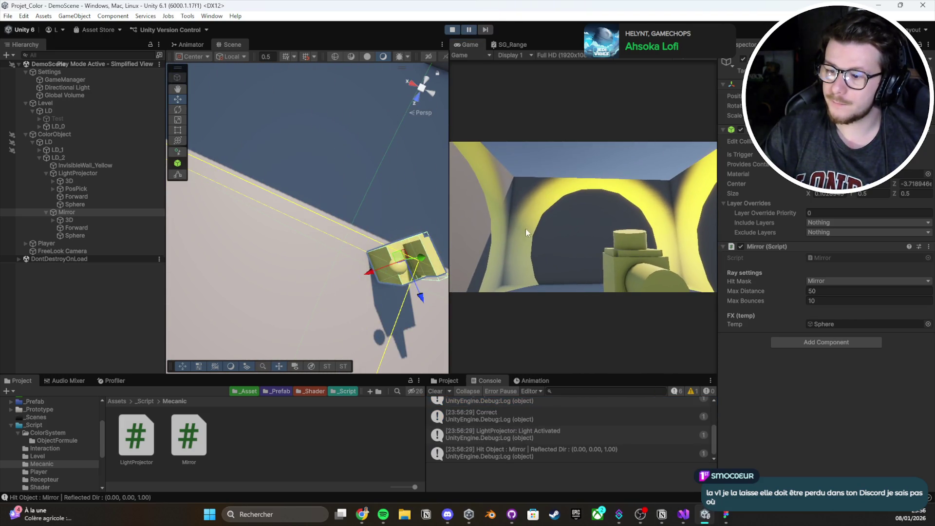
{"action": "left_click", "coordinate": [560, 457]}
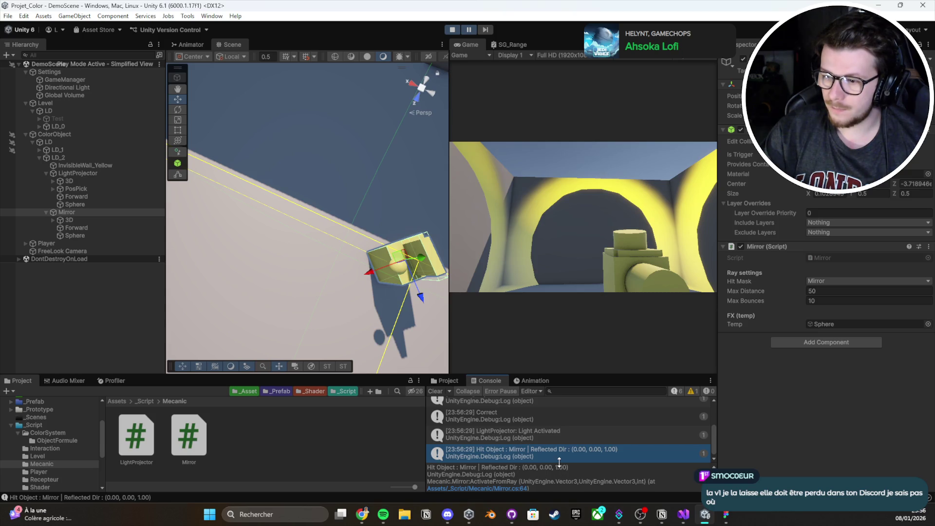
{"action": "key", "text": "f"}
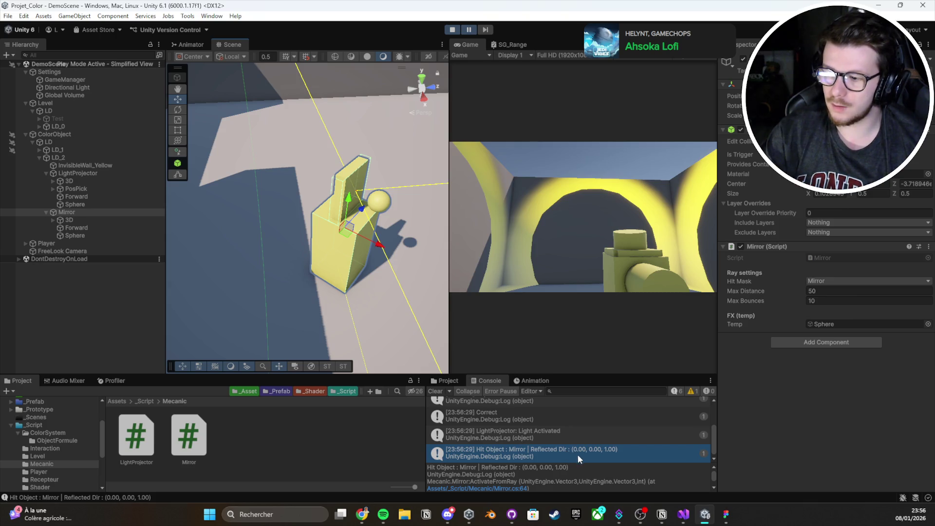
{"action": "mouse_move", "coordinate": [429, 312]}
{"action": "left_mouse_down"}
{"action": "mouse_move", "coordinate": [559, 295]}
{"action": "mouse_move", "coordinate": [600, 307]}
{"action": "left_mouse_up"}
{"action": "mouse_move", "coordinate": [229, 222]}
{"action": "left_mouse_down"}
{"action": "mouse_move", "coordinate": [240, 224]}
{"action": "mouse_move", "coordinate": [279, 297]}
{"action": "mouse_move", "coordinate": [250, 320]}
{"action": "mouse_move", "coordinate": [259, 315]}
{"action": "left_mouse_up"}
{"action": "key", "text": "e"}
{"action": "left_click", "coordinate": [454, 29]}
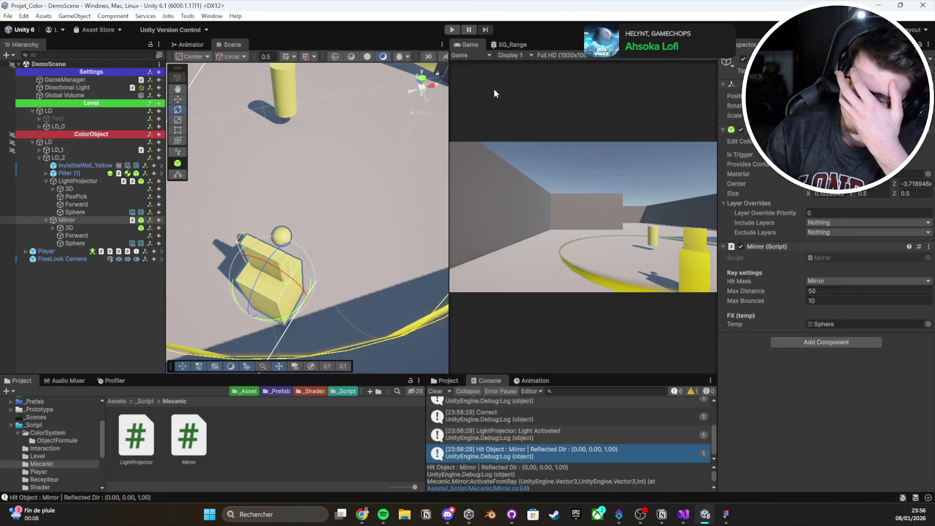
Step: Look over the LightProjector script in Visual Studio
{"action": "left_click", "coordinate": [682, 520]}
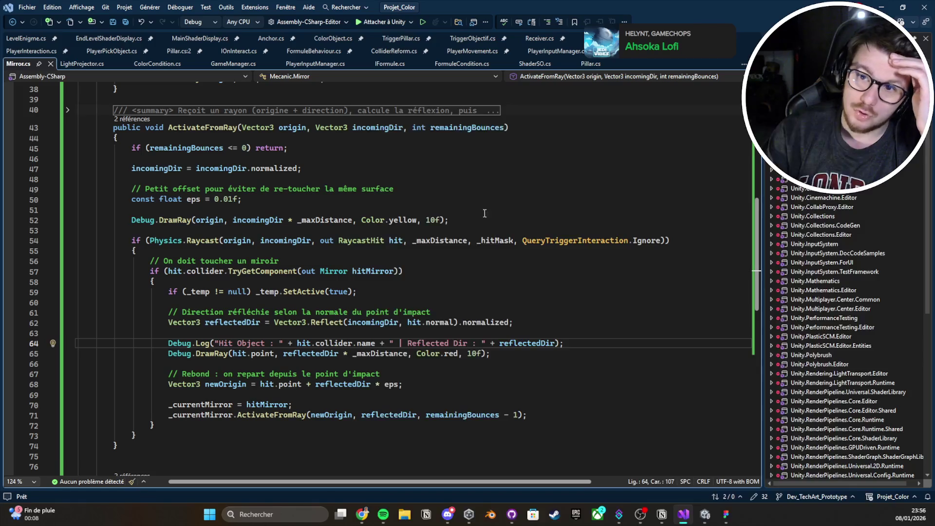
{"action": "left_click", "coordinate": [84, 66]}
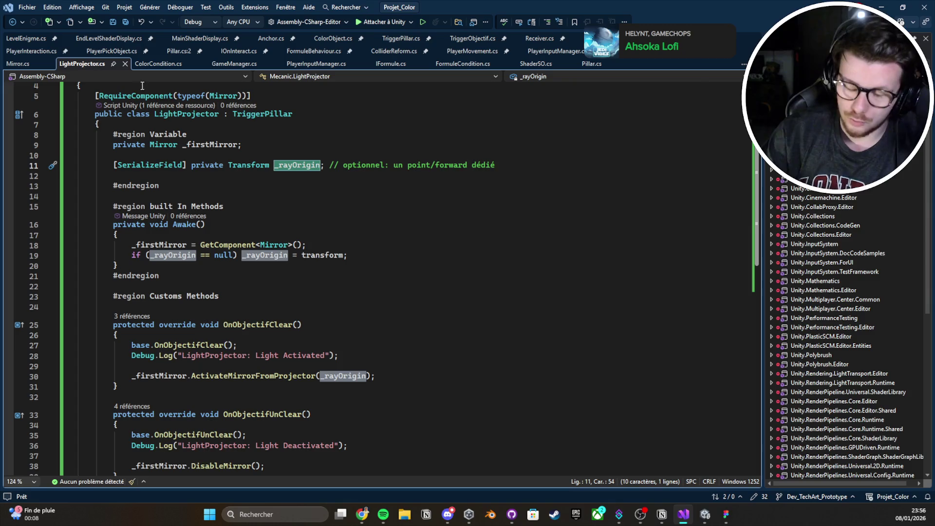
{"action": "scroll", "coordinate": [434, 180], "scroll_direction": "down", "scroll_amount": 3}
{"action": "scroll", "coordinate": [435, 180], "scroll_direction": "up", "scroll_amount": 4}
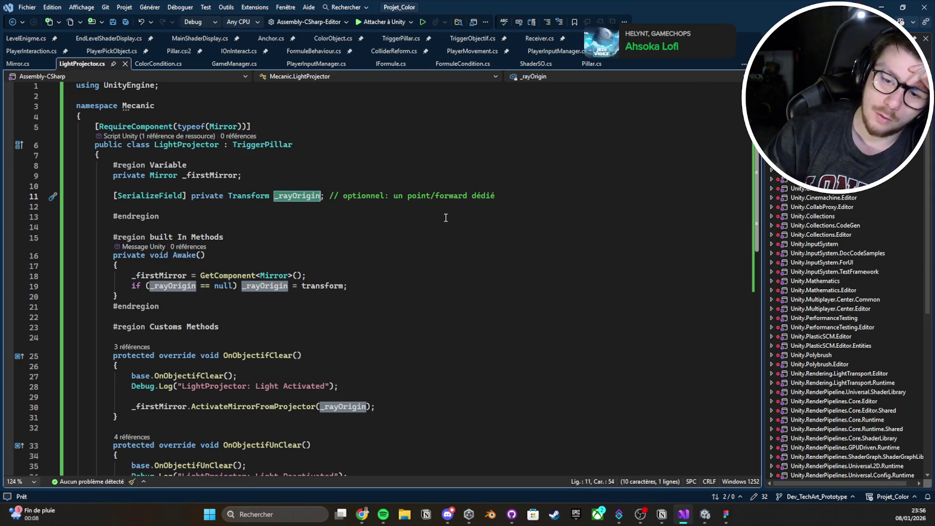
{"action": "scroll", "coordinate": [439, 215], "scroll_direction": "down", "scroll_amount": 3}
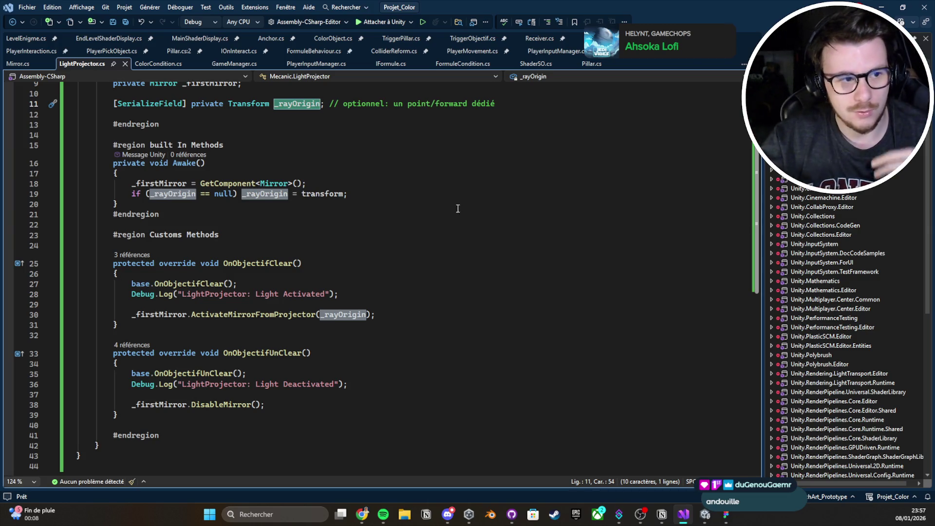
{"action": "scroll", "coordinate": [518, 170], "scroll_direction": "up", "scroll_amount": 1}
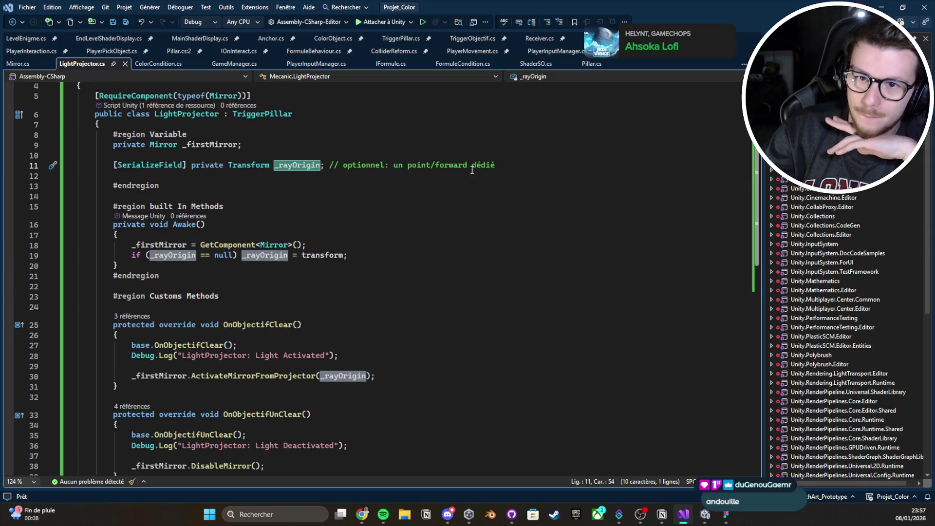
Step: Delete the Debug.Log and red DrawRay lines after reflectedDir in Mirror.cs and save
{"action": "left_click", "coordinate": [22, 66]}
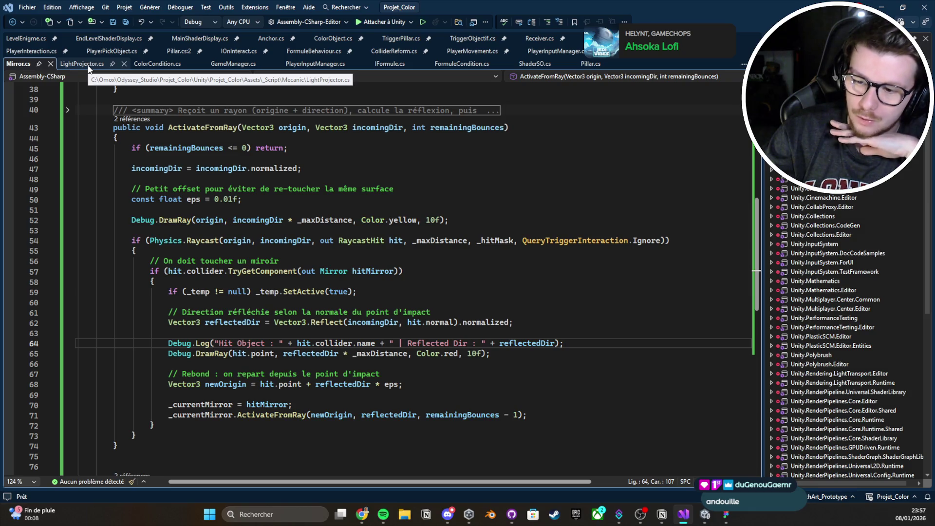
{"action": "left_click", "coordinate": [564, 353]}
{"action": "left_click_drag", "start_coordinate": [564, 352], "coordinate": [569, 331]}
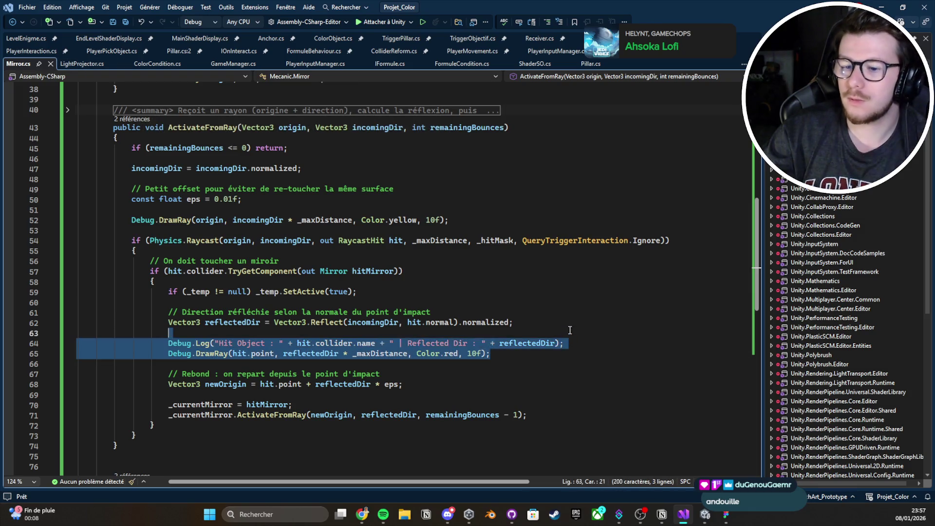
{"action": "key", "text": "Delete"}
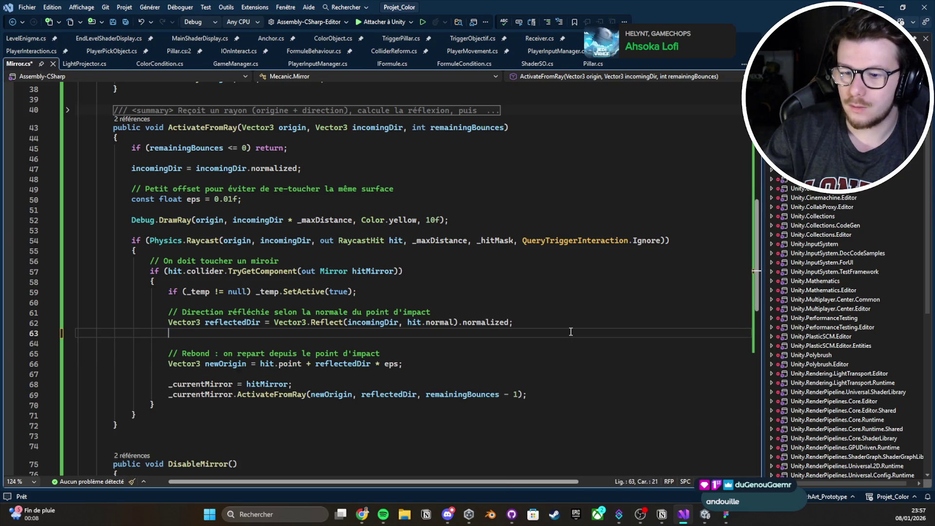
{"action": "key", "text": "BackSpace"}
{"action": "key", "text": "ctrl+s"}
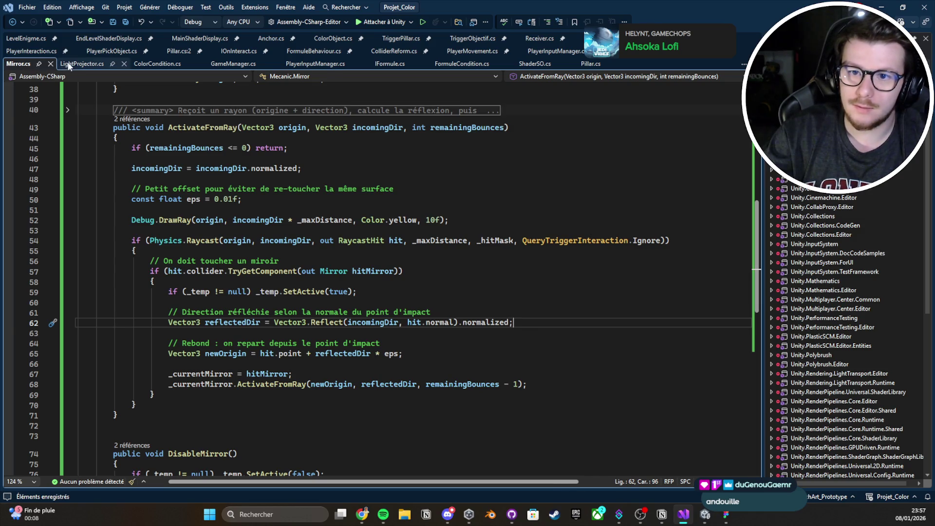
{"action": "left_click", "coordinate": [82, 64]}
{"action": "left_click", "coordinate": [883, 5]}
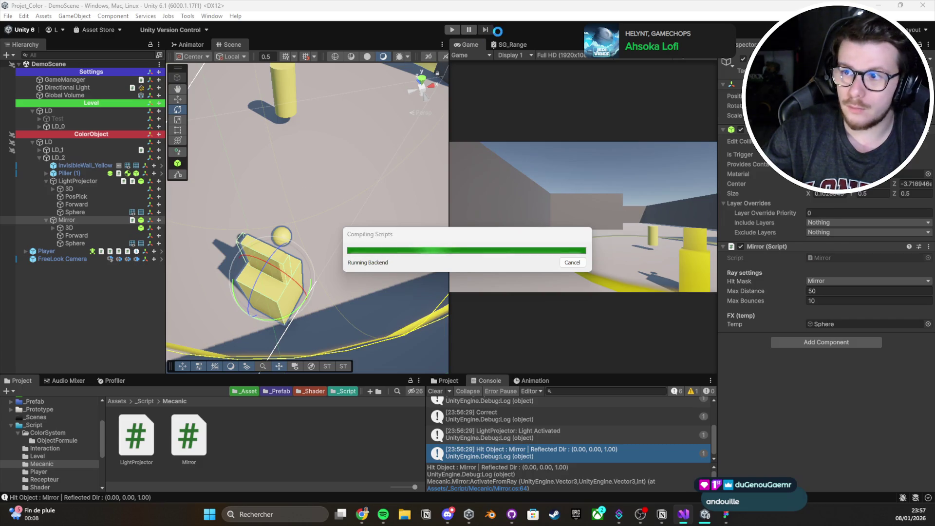
Step: Enter play mode, then pick up the yellow pillar and drop it to activate the projector
{"action": "key", "text": "ctrl+p"}
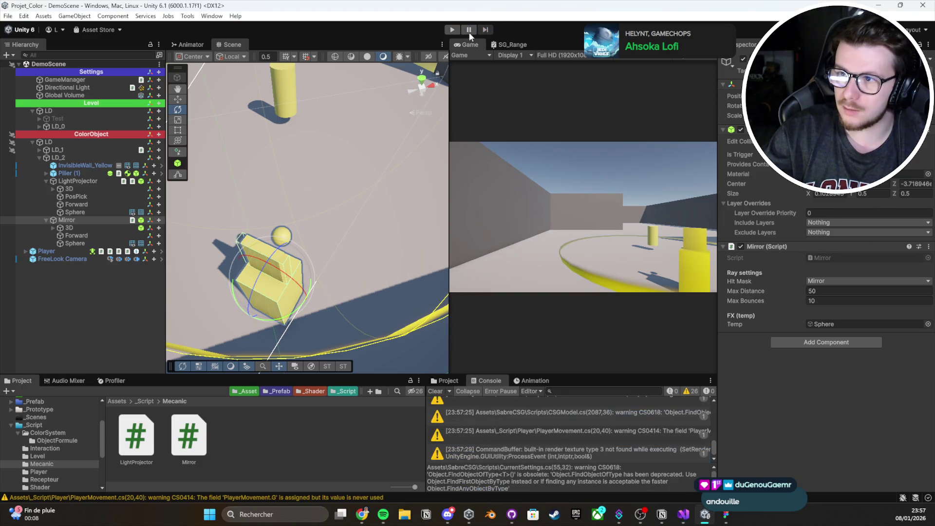
{"action": "left_click", "coordinate": [578, 209]}
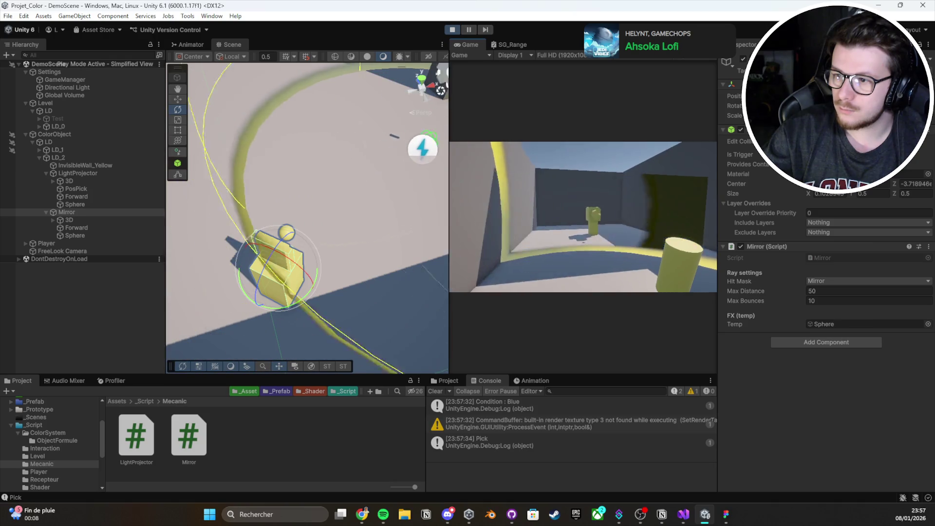
{"action": "left_click", "coordinate": [583, 216]}
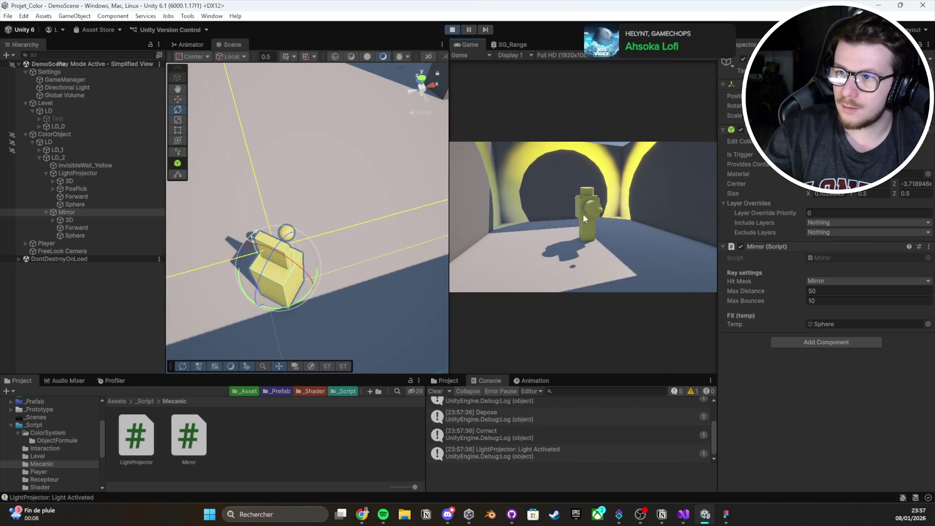
Step: Orbit the game camera and the maximised Scene view to inspect the yellow rays between the mirrors
{"action": "mouse_move", "coordinate": [327, 208]}
{"action": "left_mouse_down"}
{"action": "mouse_move", "coordinate": [337, 205]}
{"action": "mouse_move", "coordinate": [317, 146]}
{"action": "mouse_move", "coordinate": [335, 68]}
{"action": "left_mouse_up"}
{"action": "left_click", "coordinate": [340, 146]}
{"action": "mouse_move", "coordinate": [340, 146]}
{"action": "left_mouse_down"}
{"action": "mouse_move", "coordinate": [337, 310]}
{"action": "mouse_move", "coordinate": [341, 253]}
{"action": "left_mouse_up"}
{"action": "key", "text": "shift+space"}
{"action": "mouse_move", "coordinate": [330, 192]}
{"action": "left_mouse_down"}
{"action": "mouse_move", "coordinate": [370, 184]}
{"action": "mouse_move", "coordinate": [357, 161]}
{"action": "left_mouse_up"}
Step: Look over the light gizmo, figure and walls, then stop play mode and restore the editor layout
{"action": "scroll", "coordinate": [357, 161], "scroll_direction": "down", "scroll_amount": 3}
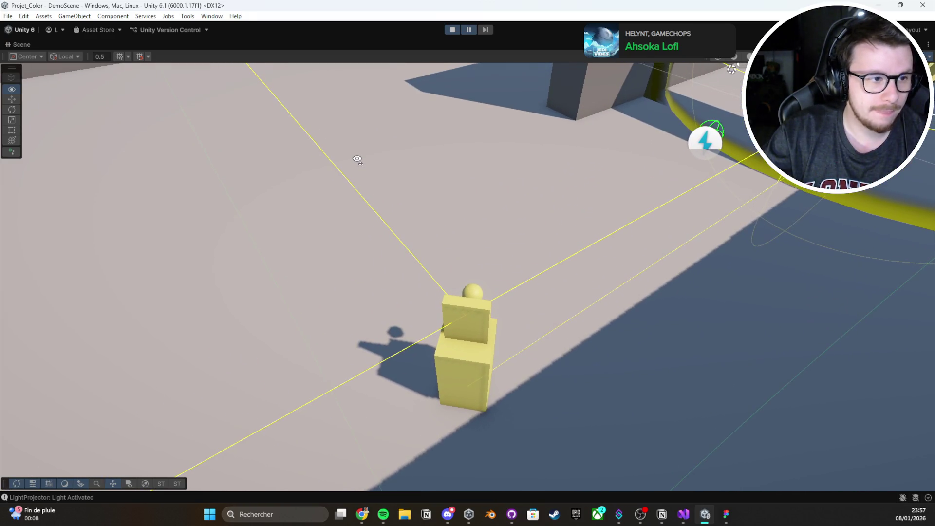
{"action": "left_click_drag", "start_coordinate": [585, 223], "coordinate": [737, 168]}
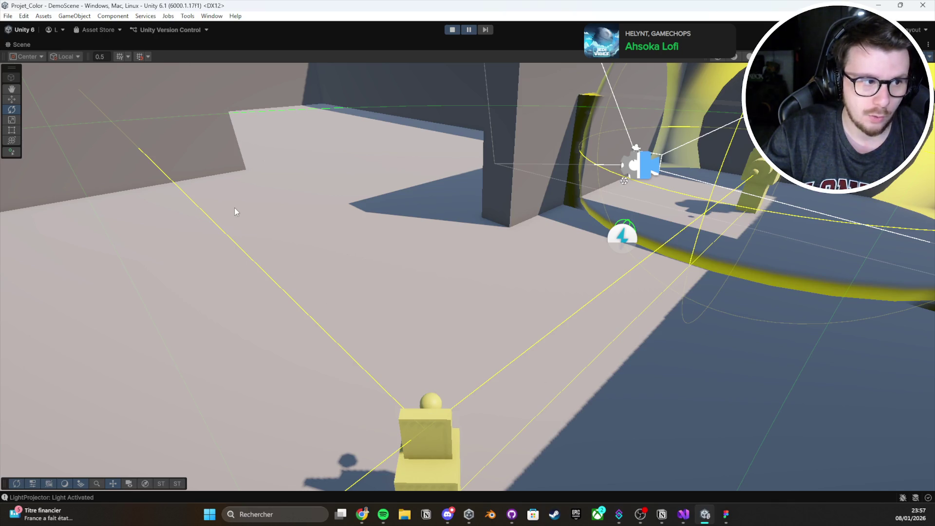
{"action": "left_click_drag", "start_coordinate": [489, 327], "coordinate": [359, 285]}
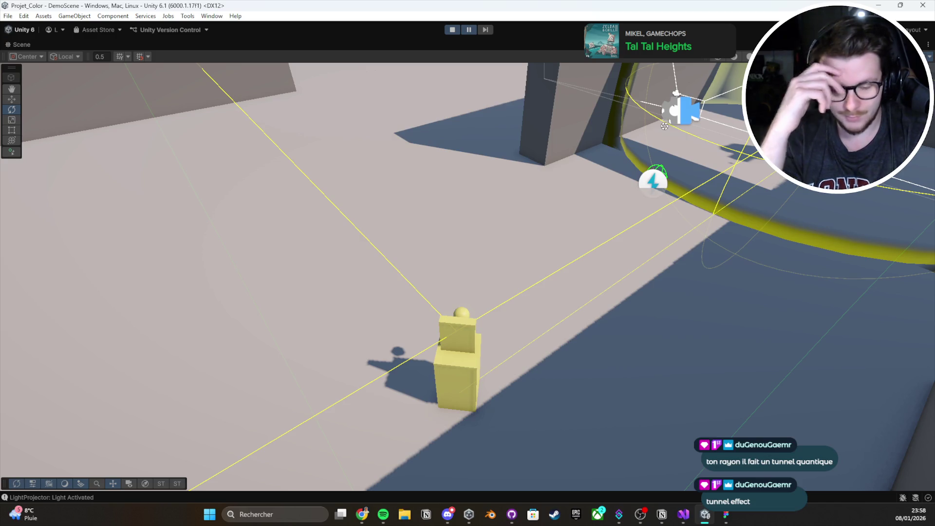
{"action": "left_click", "coordinate": [457, 31]}
{"action": "double_click", "coordinate": [14, 44]}
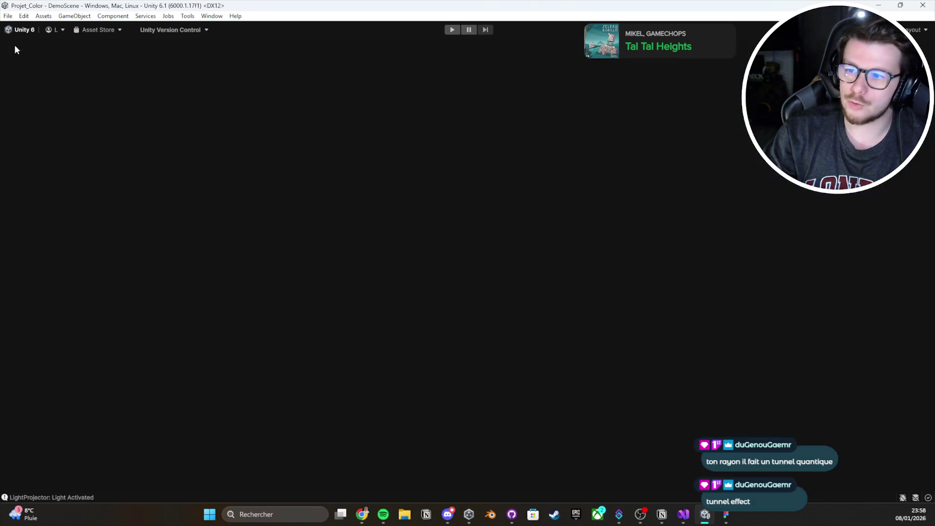
Step: Rotate the Mirror object to a new angle, save DemoScene and start play mode again
{"action": "left_click", "coordinate": [95, 221]}
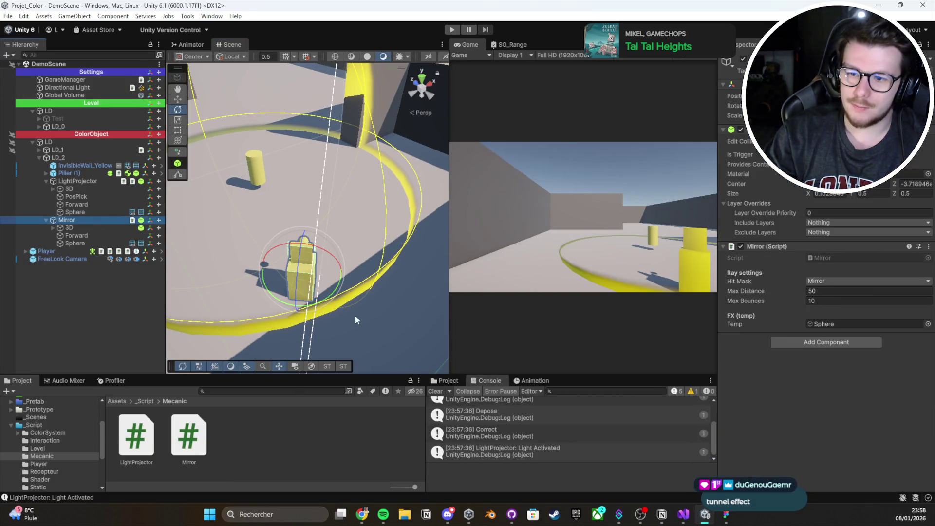
{"action": "mouse_move", "coordinate": [345, 305]}
{"action": "left_mouse_down"}
{"action": "mouse_move", "coordinate": [358, 300]}
{"action": "mouse_move", "coordinate": [305, 318]}
{"action": "left_mouse_up"}
{"action": "key", "text": "ctrl+s"}
{"action": "key", "text": "ctrl+p"}
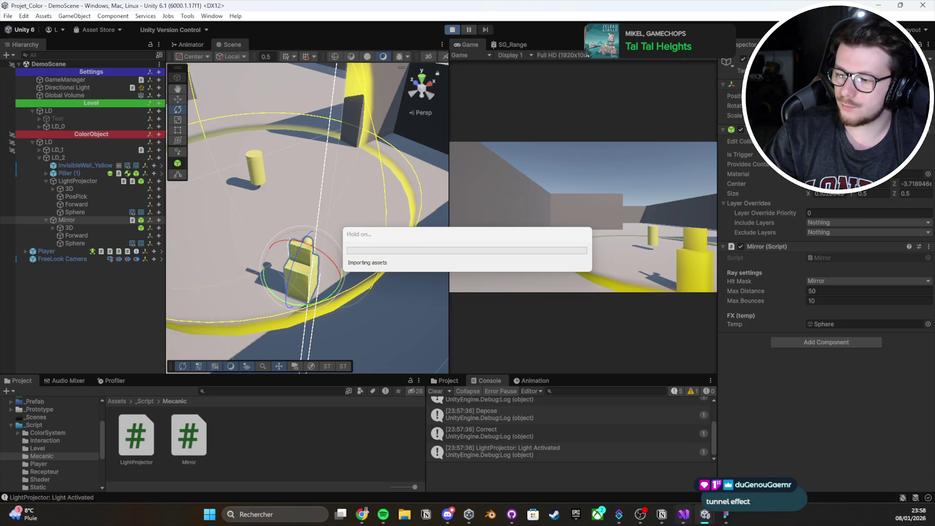
Step: Pick up and drop the pillar with E to light the projector, pause, and maximise the Scene view
{"action": "left_click", "coordinate": [684, 521]}
{"action": "left_click", "coordinate": [684, 520]}
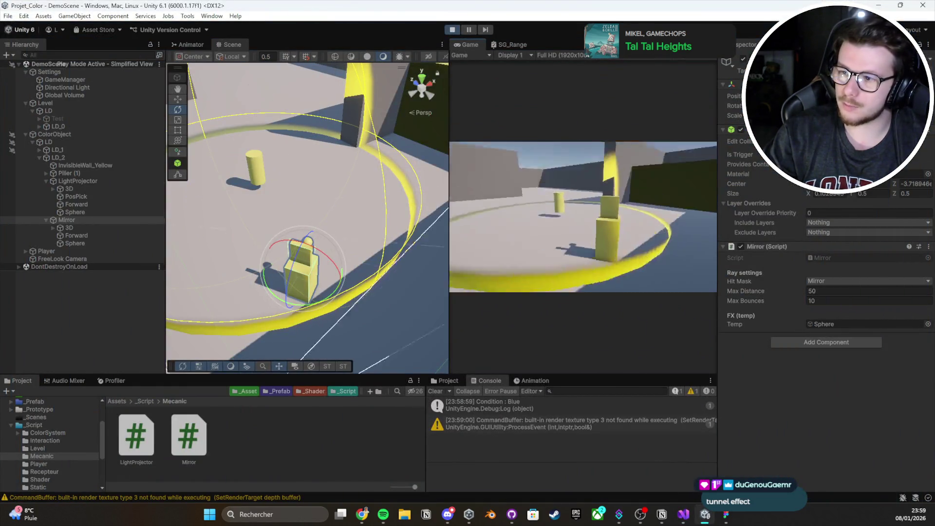
{"action": "key", "text": "e"}
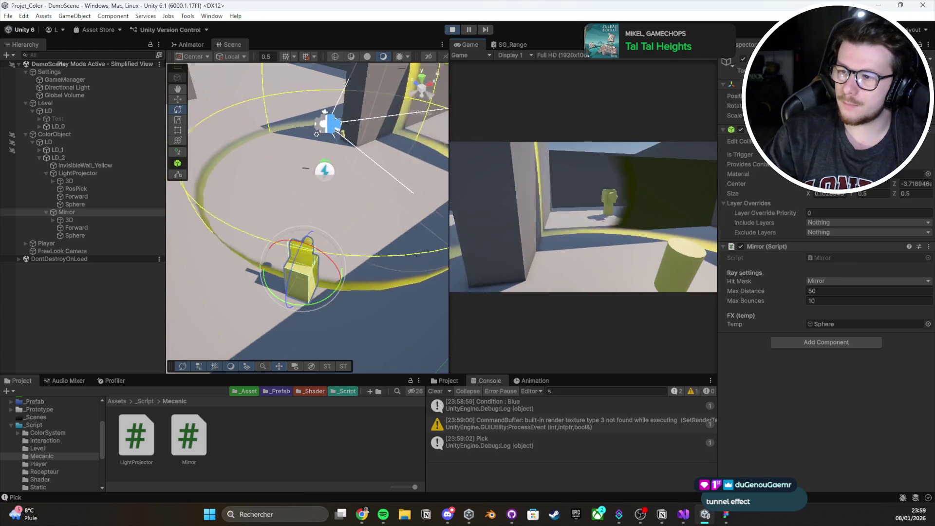
{"action": "key", "text": "e"}
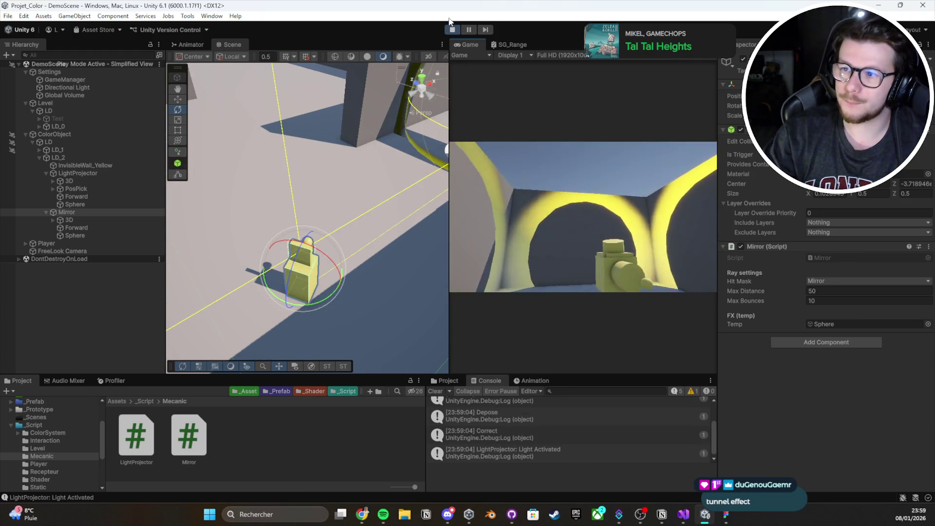
{"action": "left_click", "coordinate": [466, 30]}
{"action": "double_click", "coordinate": [244, 46]}
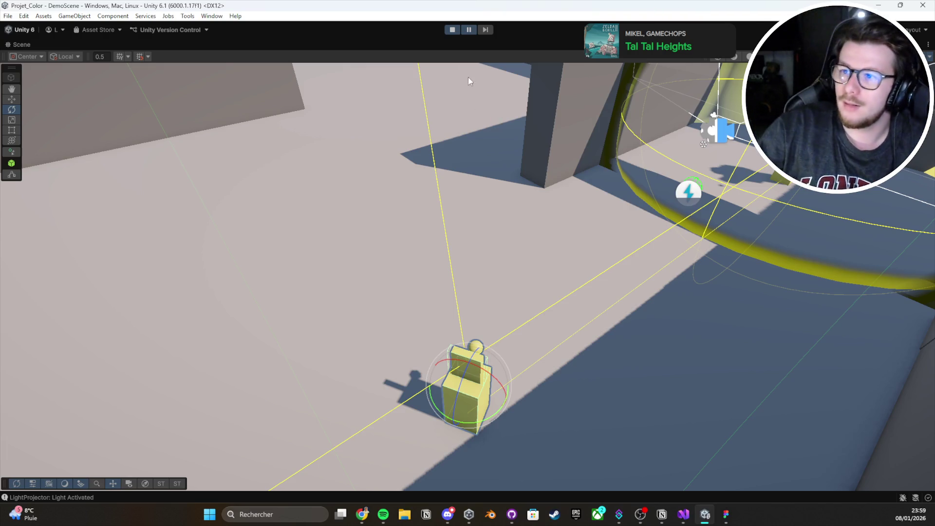
Step: Stop play mode, restore the editor layout and bring LightProjector.cs up in Visual Studio
{"action": "left_click", "coordinate": [457, 30]}
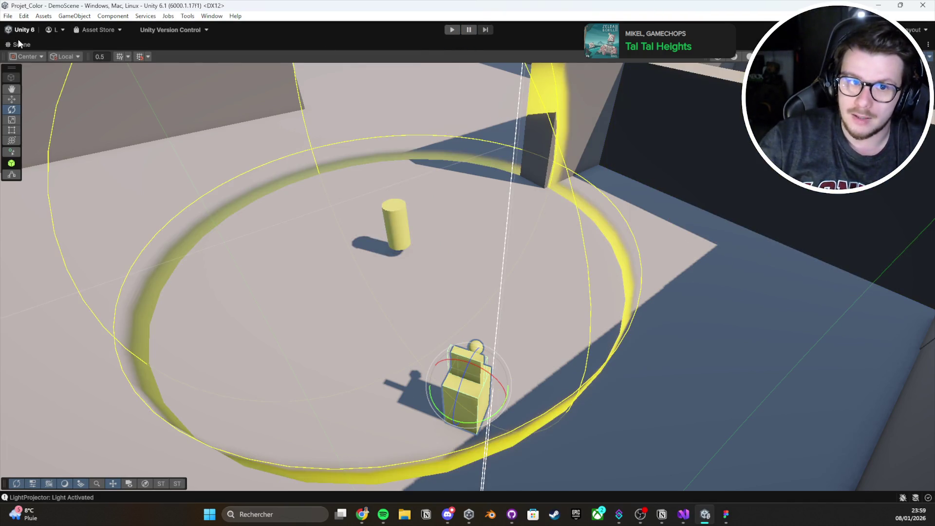
{"action": "double_click", "coordinate": [19, 43]}
{"action": "left_click", "coordinate": [684, 514]}
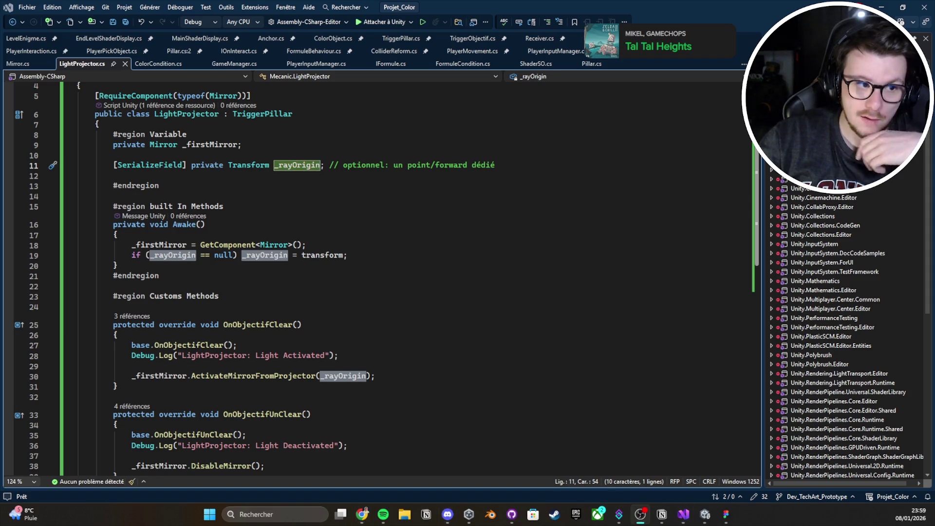
Step: Add an empty private void Update() method right after Awake in LightProjector
{"action": "scroll", "coordinate": [454, 298], "scroll_direction": "down", "scroll_amount": 3}
{"action": "left_click", "coordinate": [319, 304]}
{"action": "key", "text": "ctrl+s"}
{"action": "scroll", "coordinate": [334, 298], "scroll_direction": "up", "scroll_amount": 2}
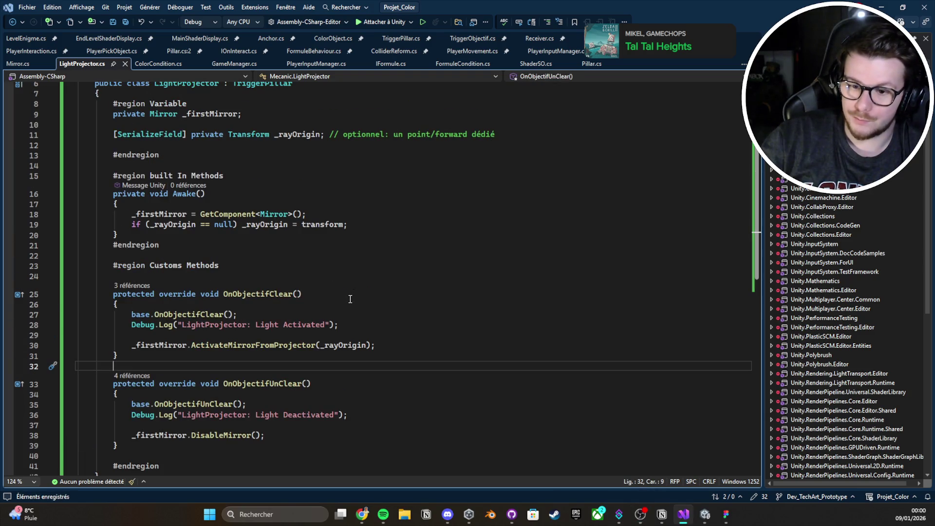
{"action": "scroll", "coordinate": [234, 276], "scroll_direction": "up", "scroll_amount": 1}
{"action": "left_click", "coordinate": [177, 267]}
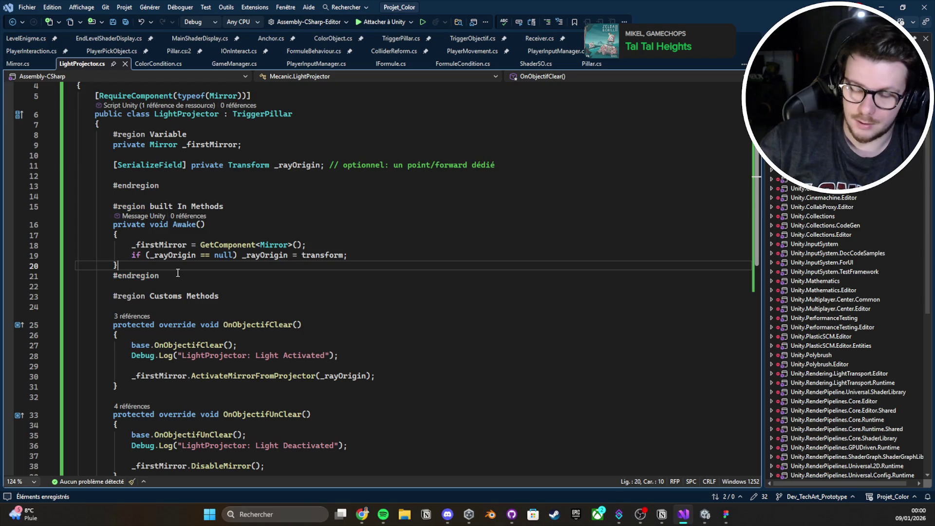
{"action": "key", "text": "Return"}
{"action": "key", "text": "Return"}
{"action": "type", "text": "private void Update"}
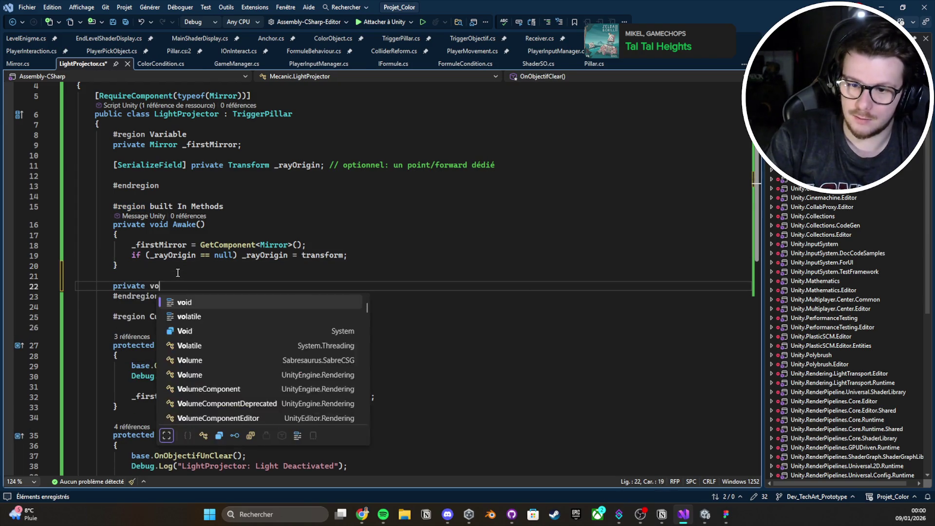
{"action": "key", "text": "Tab"}
{"action": "type", "text": "{"}
{"action": "key", "text": "Return"}
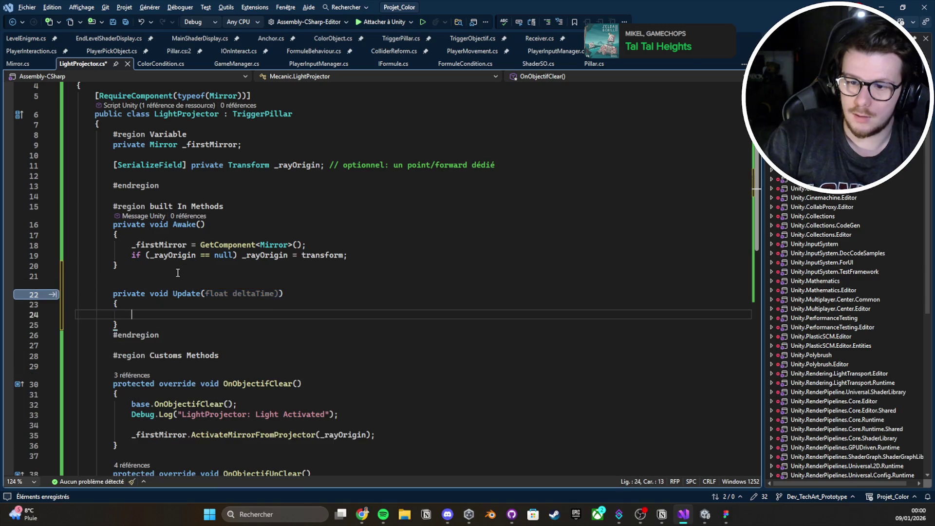
Step: Declare 'private bool _projEnable;' below the _rayOrigin field and save
{"action": "scroll", "coordinate": [292, 234], "scroll_direction": "up", "scroll_amount": 1}
{"action": "left_click", "coordinate": [313, 208]}
{"action": "key", "text": "ctrl+s"}
{"action": "key", "text": "Return"}
{"action": "type", "text": "p"}
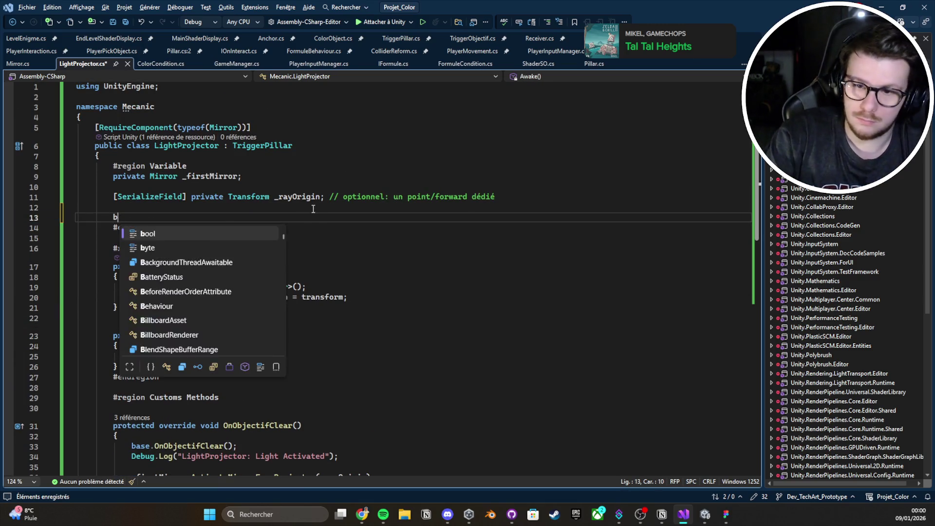
{"action": "type", "text": "rivate bo"}
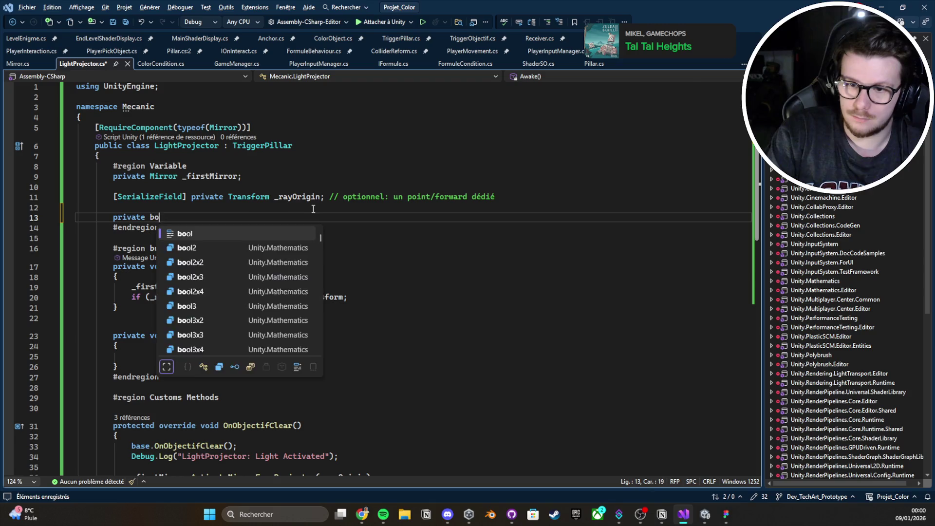
{"action": "type", "text": "ol _pro"}
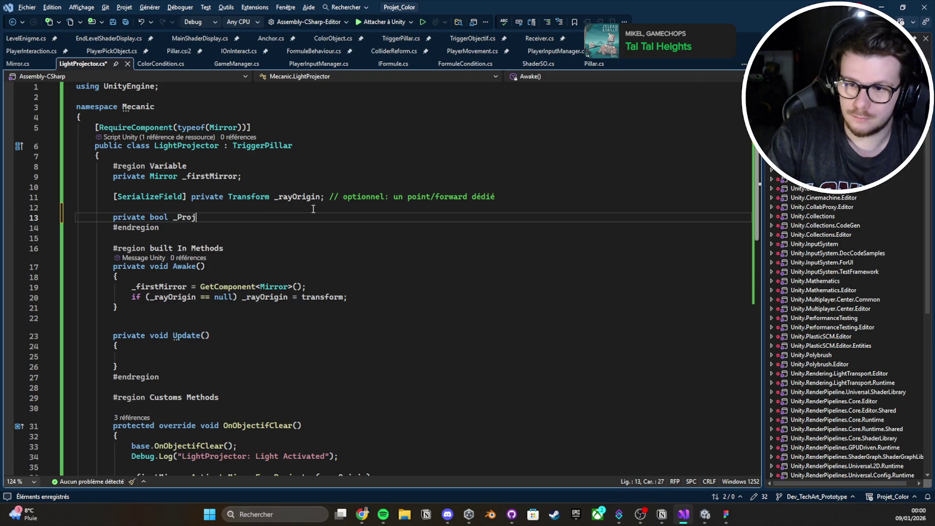
{"action": "type", "text": "jEnable;"}
{"action": "key", "text": "ctrl+s"}
Step: Write an empty if (_projEnable) { } block inside Update, discarding a started null check, and save
{"action": "scroll", "coordinate": [209, 244], "scroll_direction": "down", "scroll_amount": 3}
{"action": "left_click", "coordinate": [192, 265]}
{"action": "scroll", "coordinate": [192, 264], "scroll_direction": "down", "scroll_amount": 3}
{"action": "type", "text": "if("}
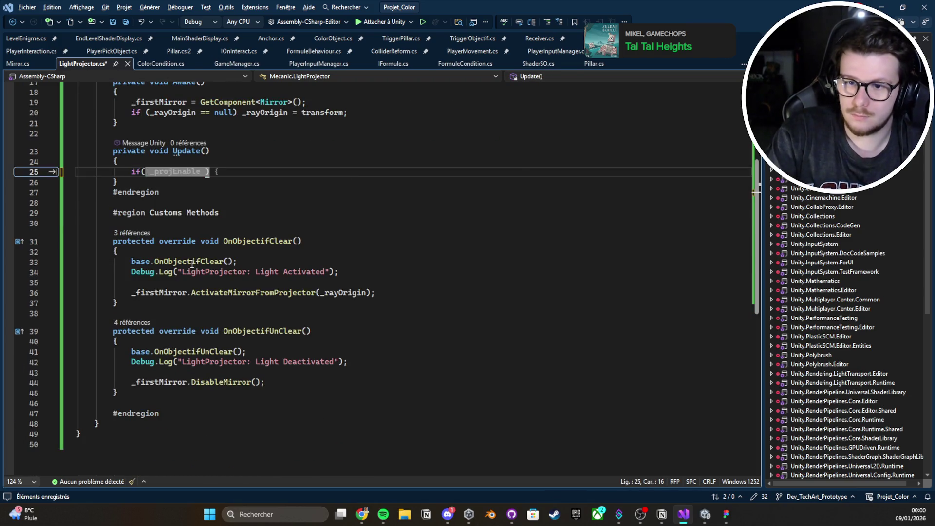
{"action": "type", "text": "_projEnable) {"}
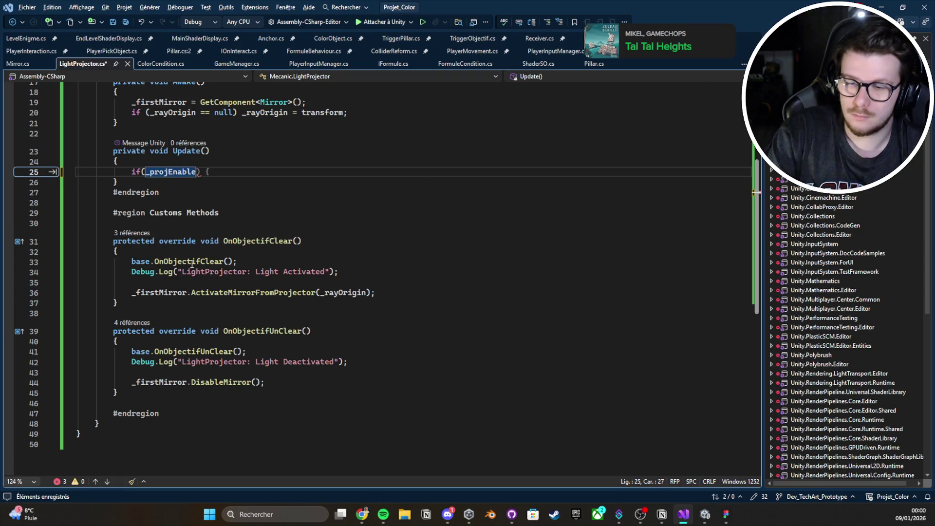
{"action": "key", "text": "Return"}
{"action": "key", "text": "BackSpace"}
{"action": "key", "text": "BackSpace"}
{"action": "key", "text": "BackSpace"}
{"action": "type", "text": "{"}
{"action": "key", "text": "Return"}
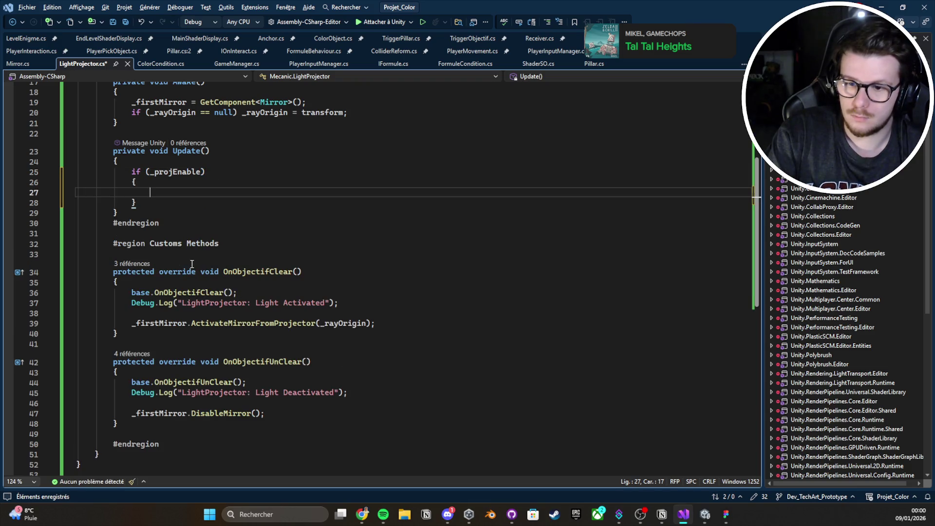
{"action": "type", "text": "if("}
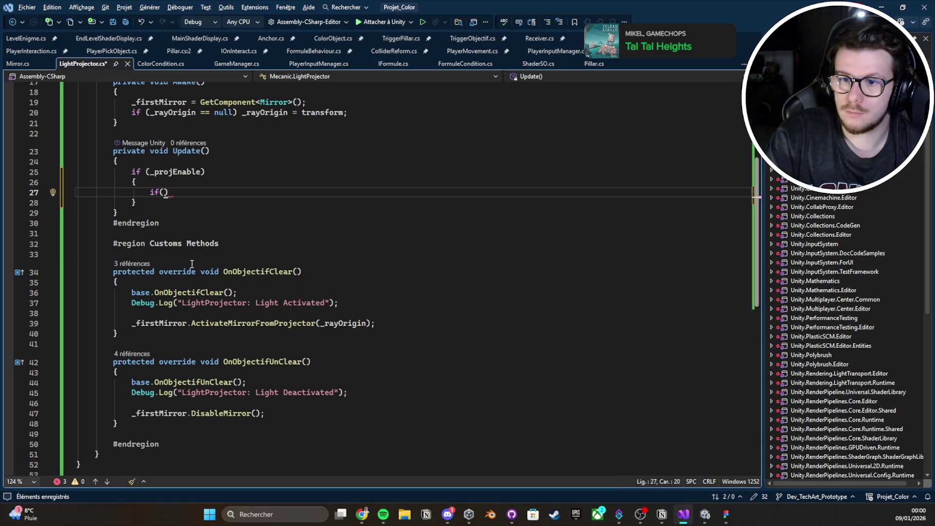
{"action": "type", "text": "_firstMirror == null"}
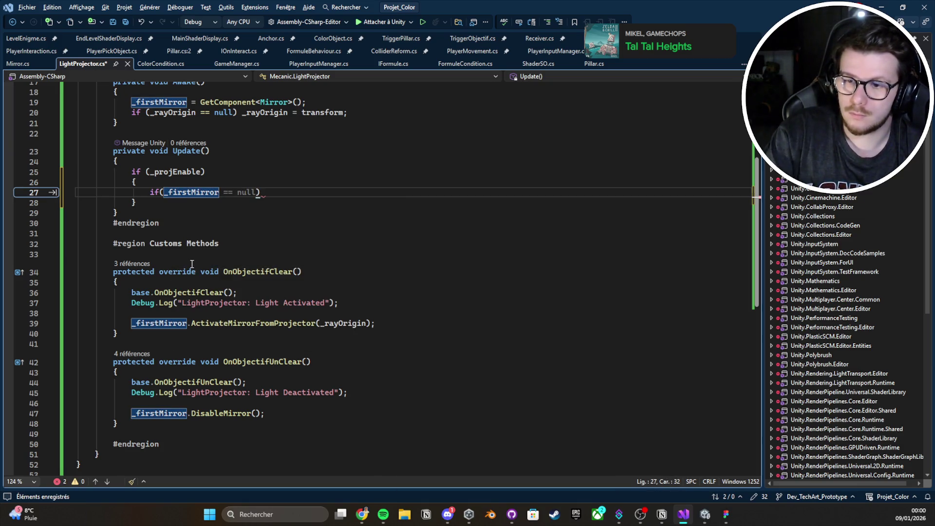
{"action": "key", "text": "BackSpace"}
{"action": "key", "text": "BackSpace"}
{"action": "key", "text": "BackSpace"}
{"action": "key", "text": "BackSpace"}
{"action": "key", "text": "Delete"}
{"action": "key", "text": "ctrl+s"}
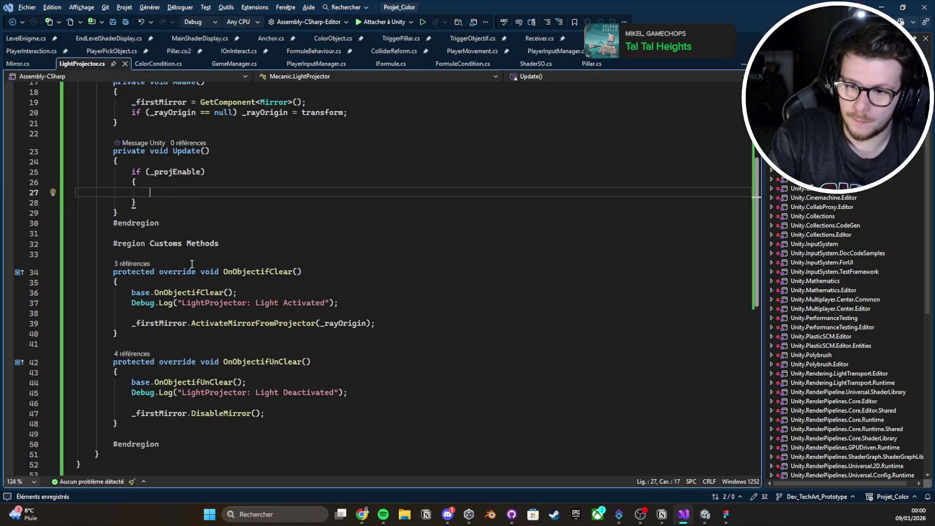
Step: Paste the ActivateMirrorFromProjector call into the if (_projEnable) block in Update
{"action": "type", "text": "_firstMirror"}
{"action": "scroll", "coordinate": [191, 264], "scroll_direction": "down", "scroll_amount": 1}
{"action": "left_click", "coordinate": [190, 293]}
{"action": "left_click", "coordinate": [154, 161]}
{"action": "mouse_move", "coordinate": [154, 161]}
{"action": "left_mouse_down"}
{"action": "mouse_move", "coordinate": [230, 156]}
{"action": "mouse_move", "coordinate": [208, 162]}
{"action": "left_mouse_up"}
{"action": "type", "text": "_firstMirror.ActivateMirrorFromProjector(_rayOrigin);"}
{"action": "key", "text": "ctrl+s"}
Step: Replace the old activation call in OnObjectifClear with '_projEnable = true;' and save
{"action": "triple_click", "coordinate": [185, 303]}
{"action": "key", "text": "Tab"}
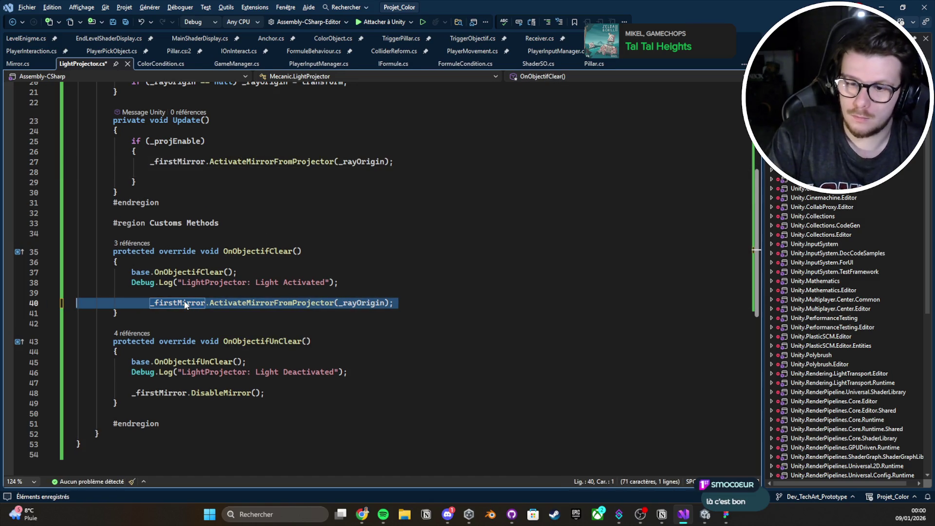
{"action": "key", "text": "BackSpace"}
{"action": "key", "text": "BackSpace"}
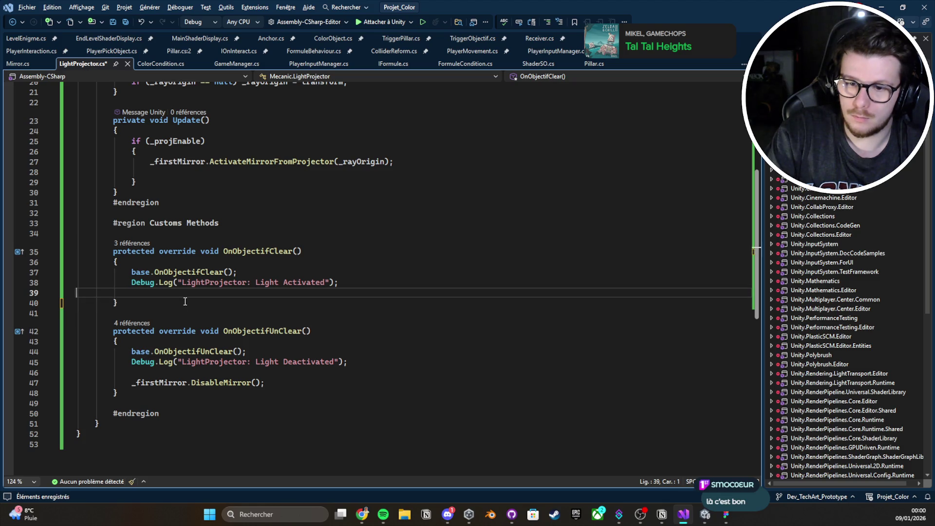
{"action": "type", "text": "_projEnable = false;"}
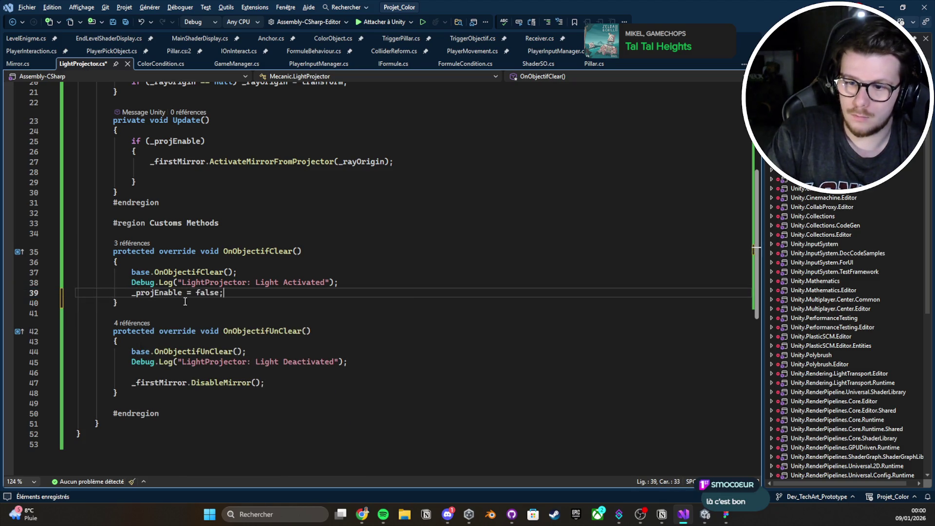
{"action": "key", "text": "ctrl+s"}
{"action": "left_click", "coordinate": [259, 372]}
{"action": "key", "text": "Return"}
{"action": "double_click", "coordinate": [209, 292]}
{"action": "type", "text": "tru"}
{"action": "key", "text": "Tab"}
{"action": "key", "text": "ctrl+s"}
Step: Add '_projEnable = false;' to OnObjectifUnClear, save, and return to Unity for recompiling
{"action": "left_click", "coordinate": [170, 384]}
{"action": "type", "text": "_pro"}
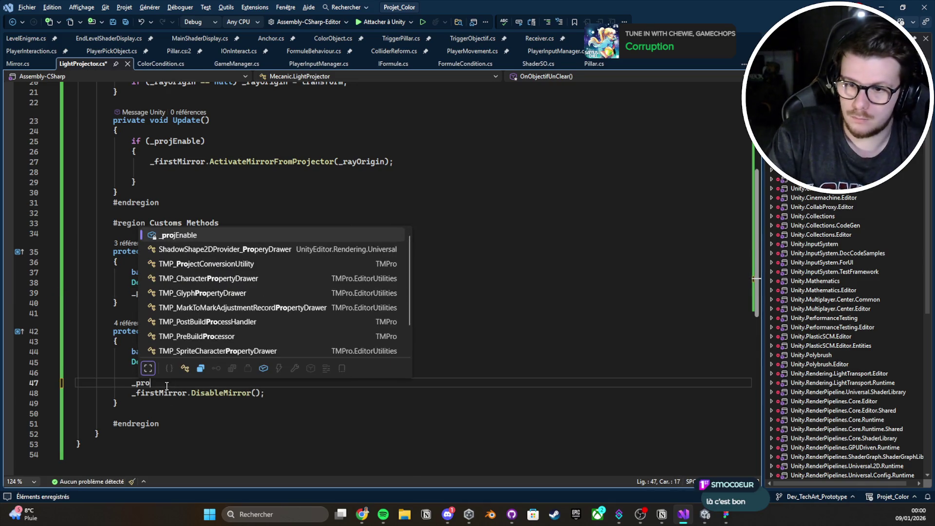
{"action": "type", "text": "jEnable = false;"}
{"action": "key", "text": "ctrl+s"}
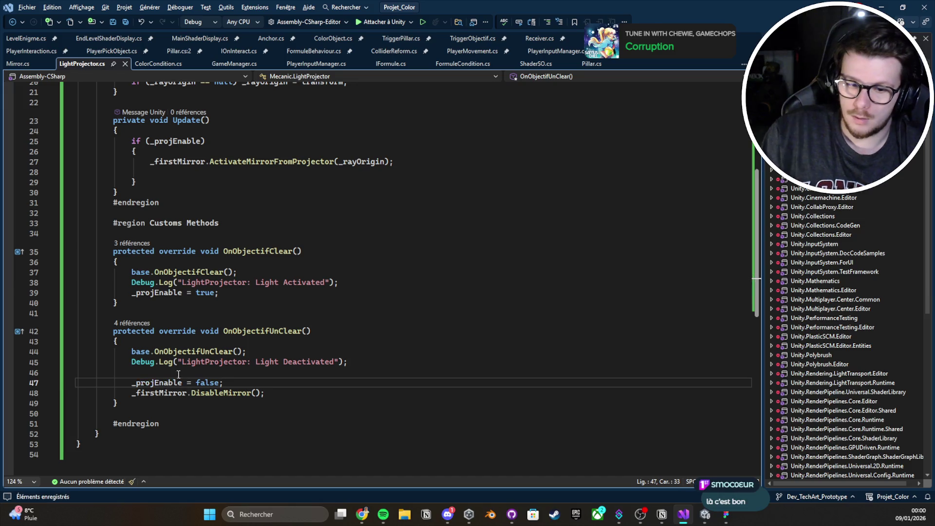
{"action": "key", "text": "alt+Tab"}
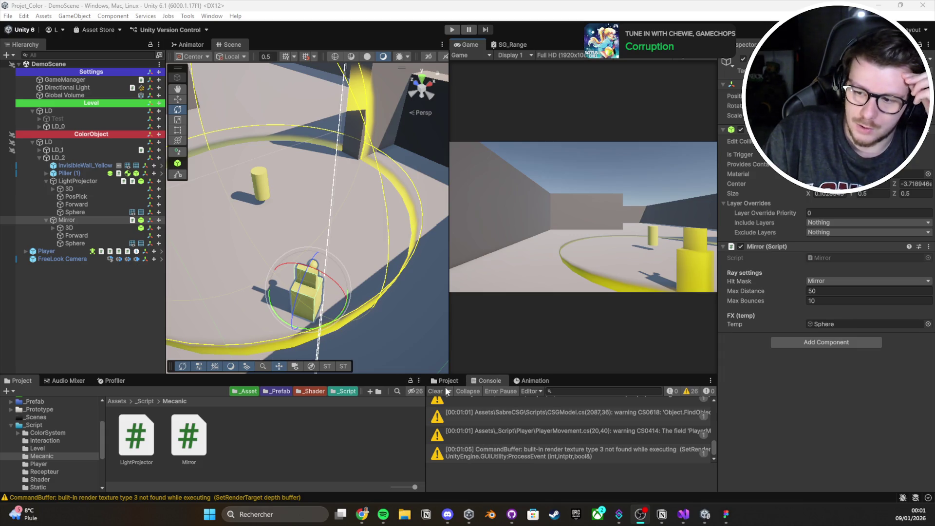
Step: Clear the old Console warnings and drag the Scene/Game splitter left to enlarge the Game view
{"action": "left_click", "coordinate": [436, 391]}
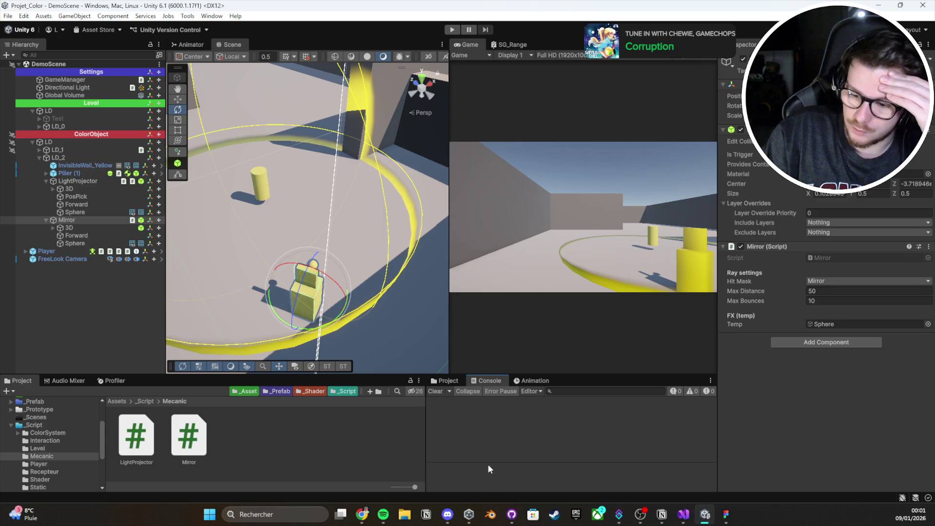
{"action": "mouse_move", "coordinate": [453, 517]}
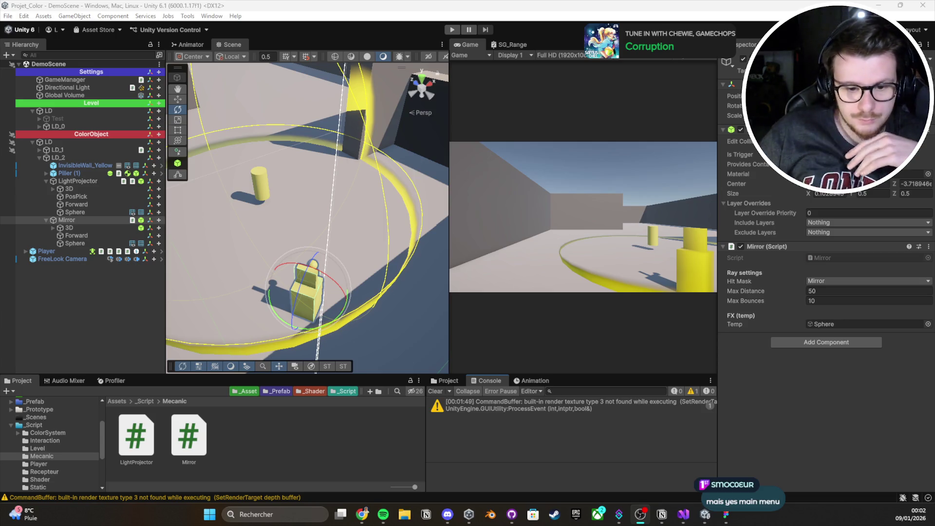
{"action": "left_click", "coordinate": [441, 380]}
{"action": "left_click", "coordinate": [479, 381]}
{"action": "left_click", "coordinate": [435, 391]}
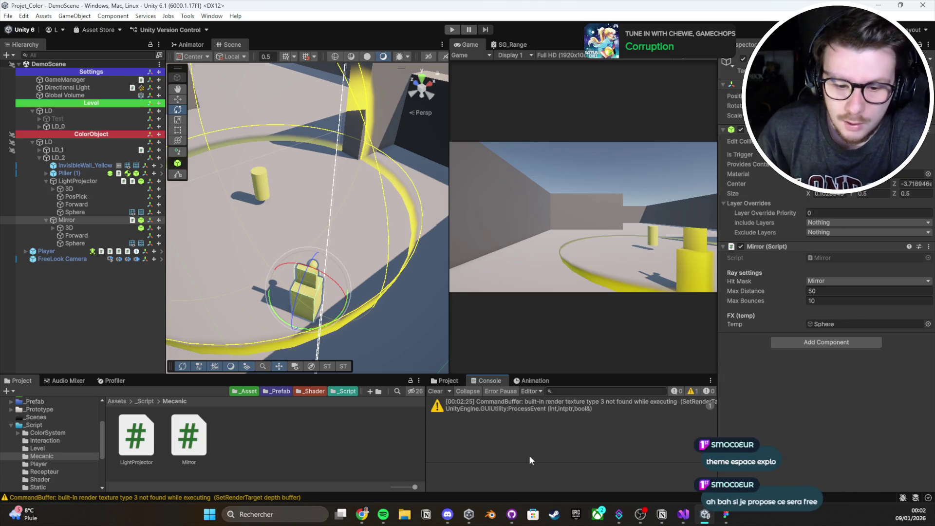
{"action": "left_click", "coordinate": [436, 392]}
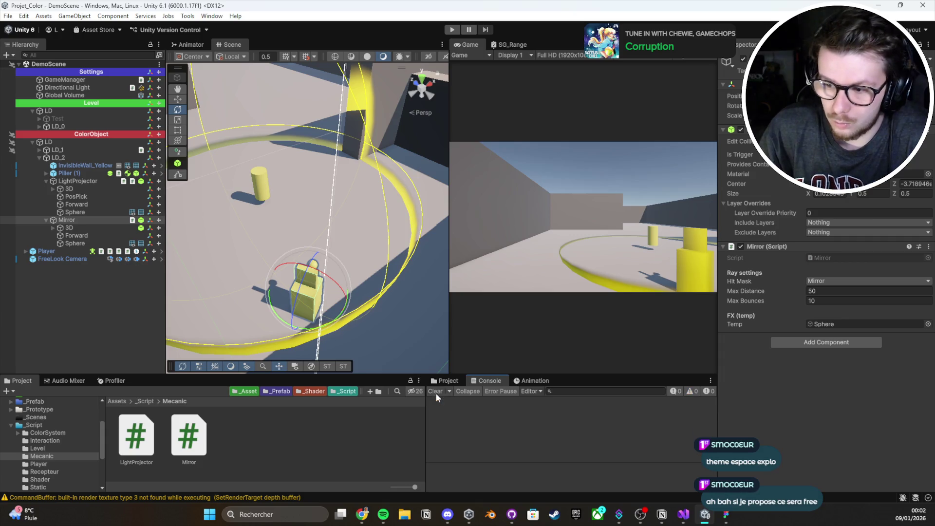
{"action": "left_click", "coordinate": [435, 391]}
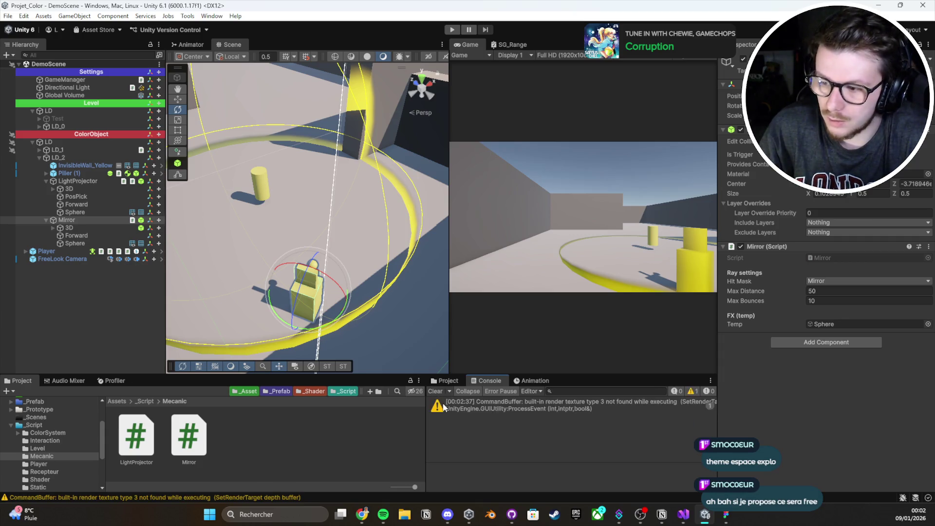
{"action": "left_click_drag", "start_coordinate": [449, 335], "coordinate": [427, 340]}
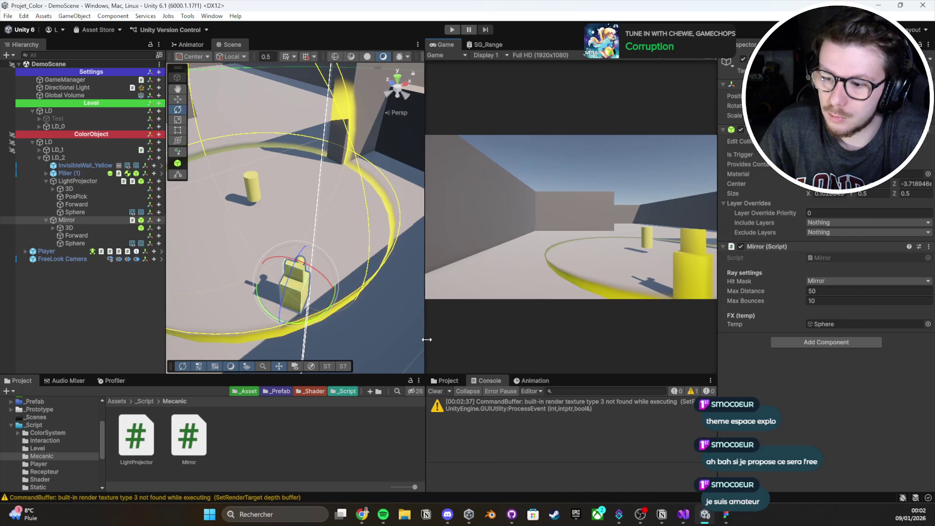
{"action": "left_click", "coordinate": [27, 312]}
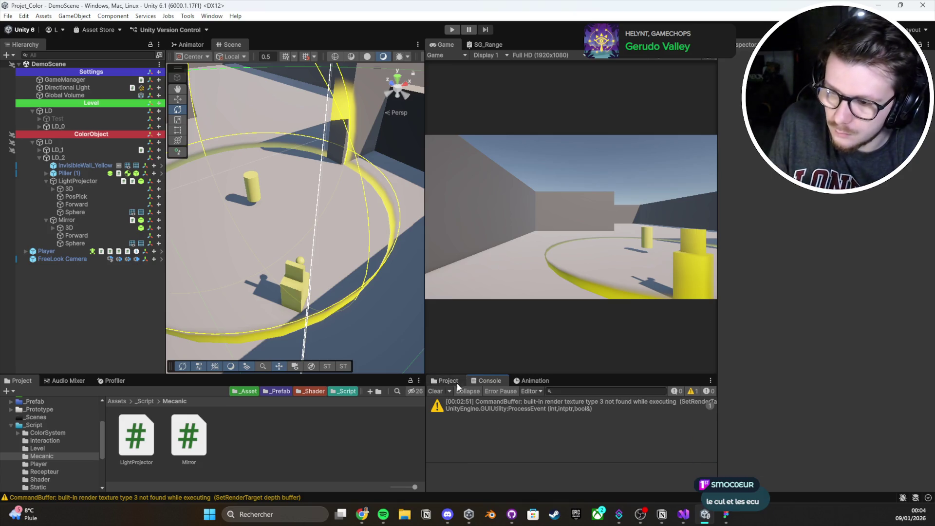
{"action": "left_click", "coordinate": [435, 391]}
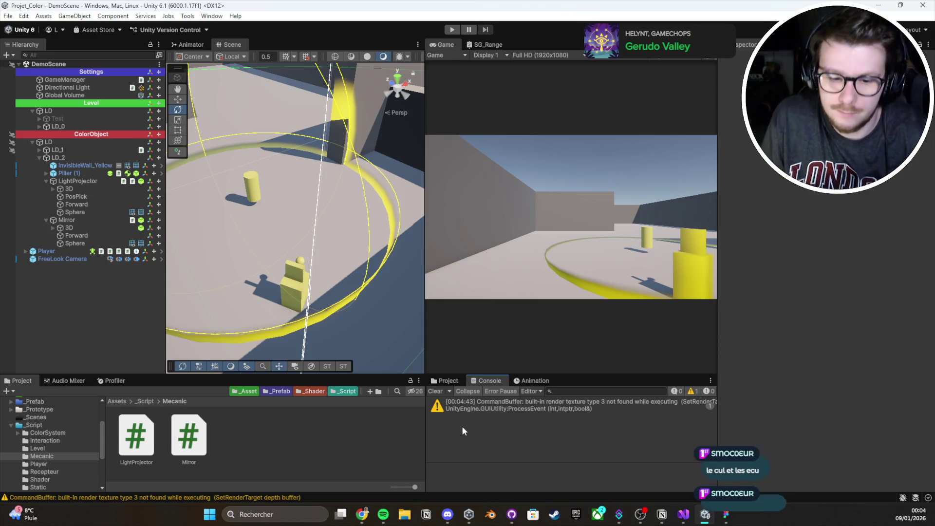
{"action": "left_click", "coordinate": [435, 392]}
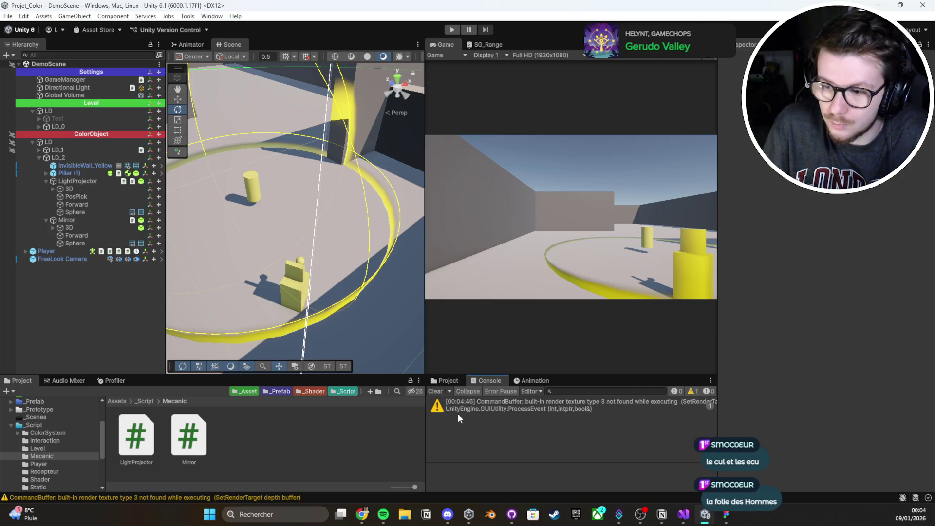
{"action": "left_click", "coordinate": [458, 412]}
{"action": "left_click", "coordinate": [73, 221]}
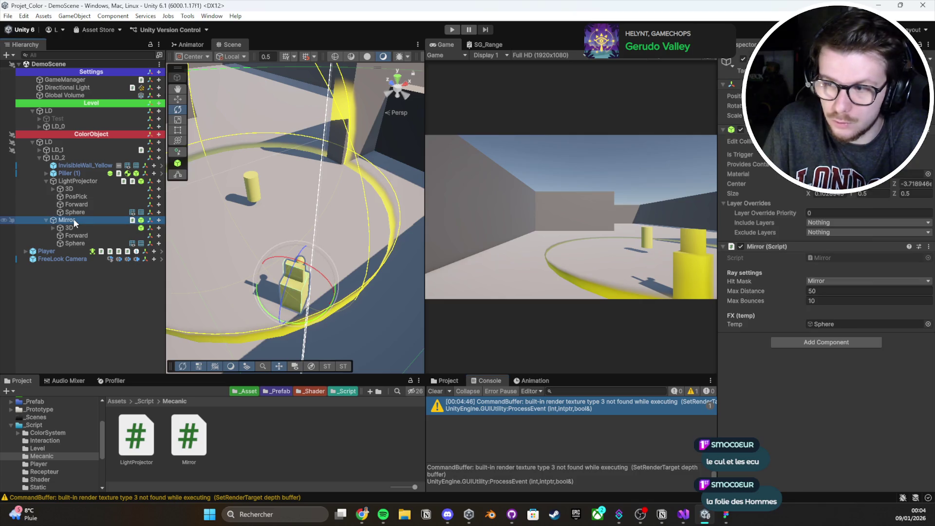
{"action": "left_click", "coordinate": [463, 31]}
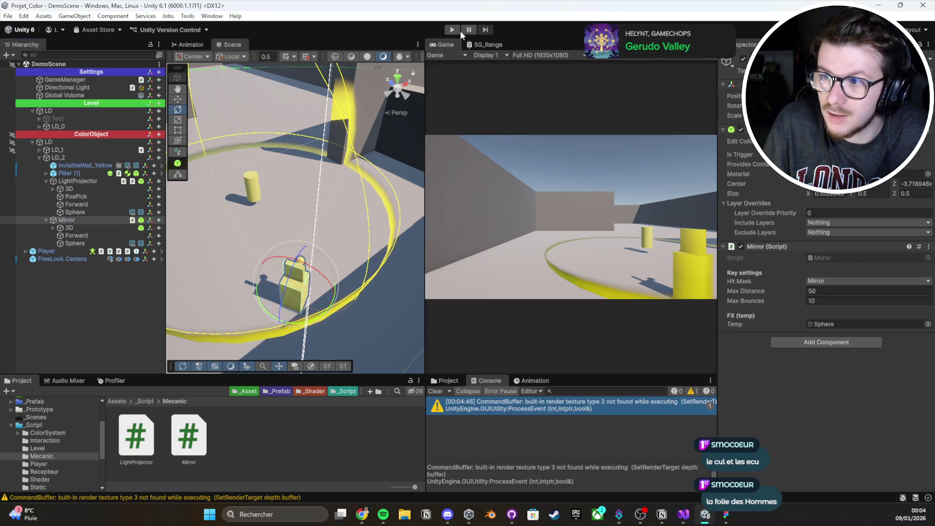
Step: Start play mode, click into the Game view and walk forward with W toward the yellow cylinder
{"action": "left_click", "coordinate": [451, 30]}
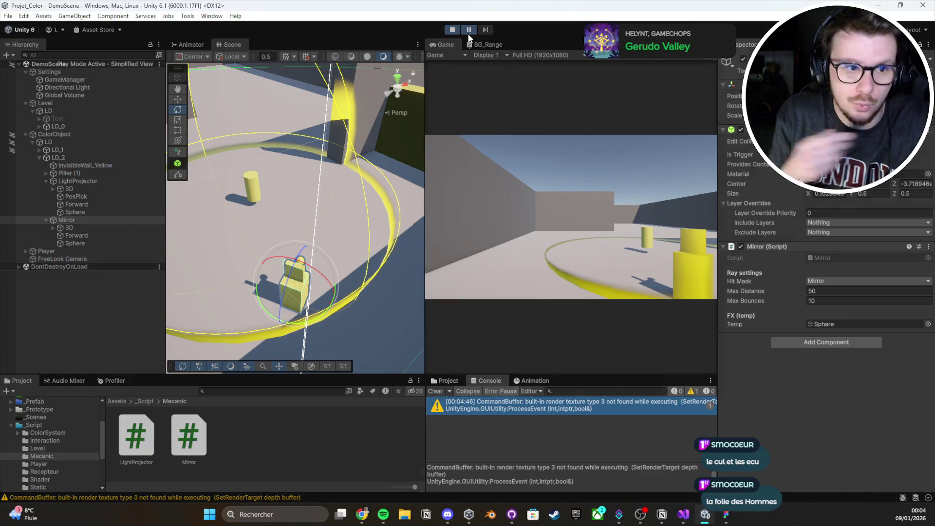
{"action": "left_click", "coordinate": [536, 152]}
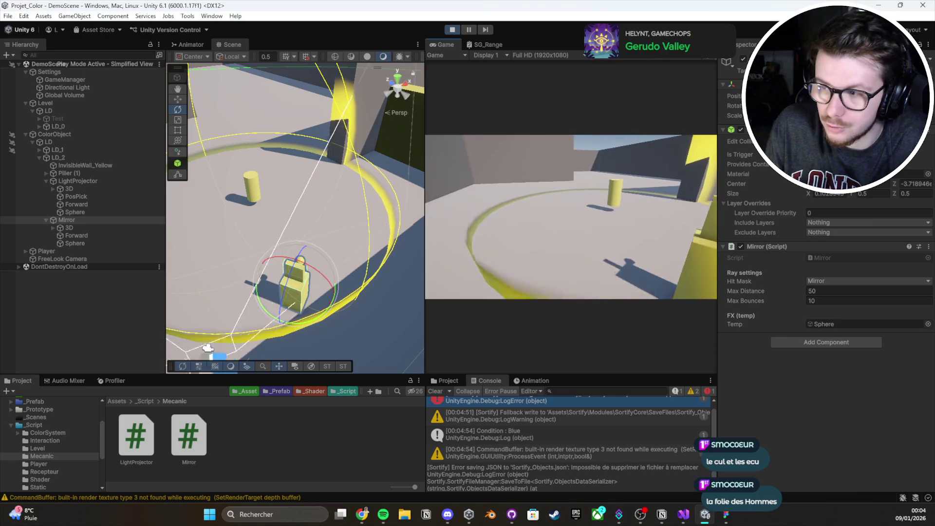
{"action": "key", "text": "w"}
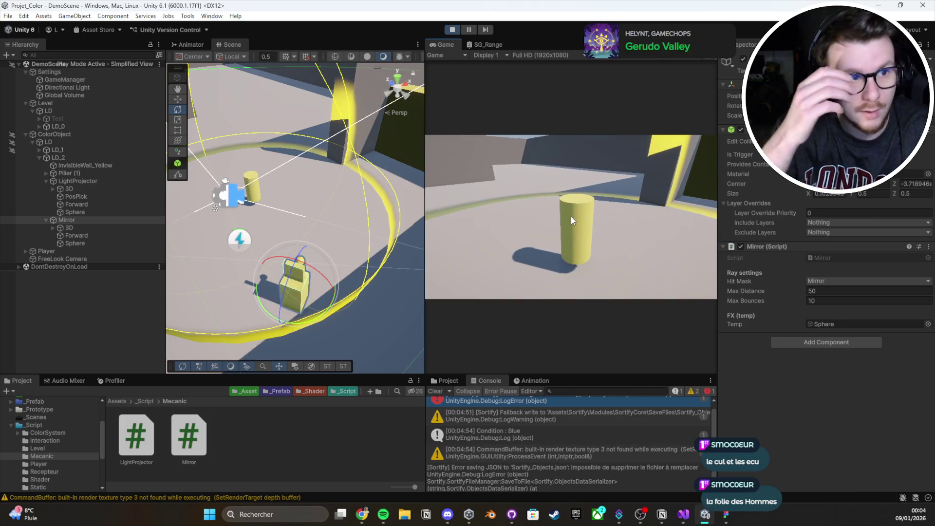
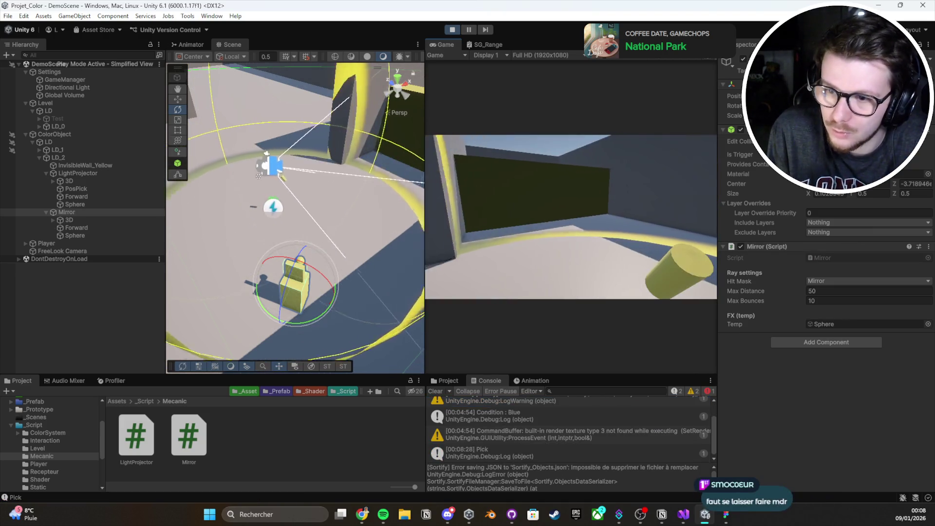
Step: Pick up the pillar, rotate the Mirror to redirect its rays, stop play mode, and open Mirror.cs
{"action": "key", "text": "e"}
{"action": "key", "text": "e"}
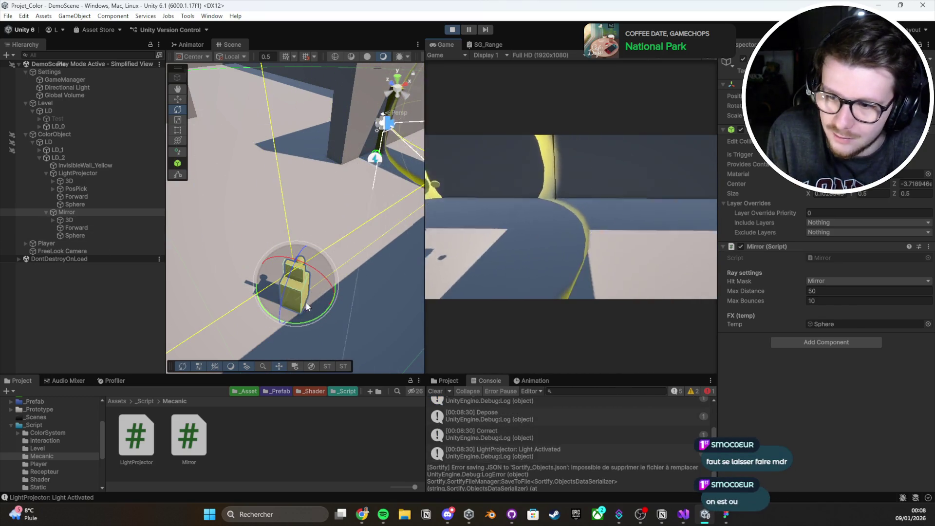
{"action": "mouse_move", "coordinate": [331, 315]}
{"action": "left_mouse_down"}
{"action": "mouse_move", "coordinate": [345, 311]}
{"action": "mouse_move", "coordinate": [287, 328]}
{"action": "mouse_move", "coordinate": [131, 316]}
{"action": "mouse_move", "coordinate": [156, 315]}
{"action": "left_mouse_up"}
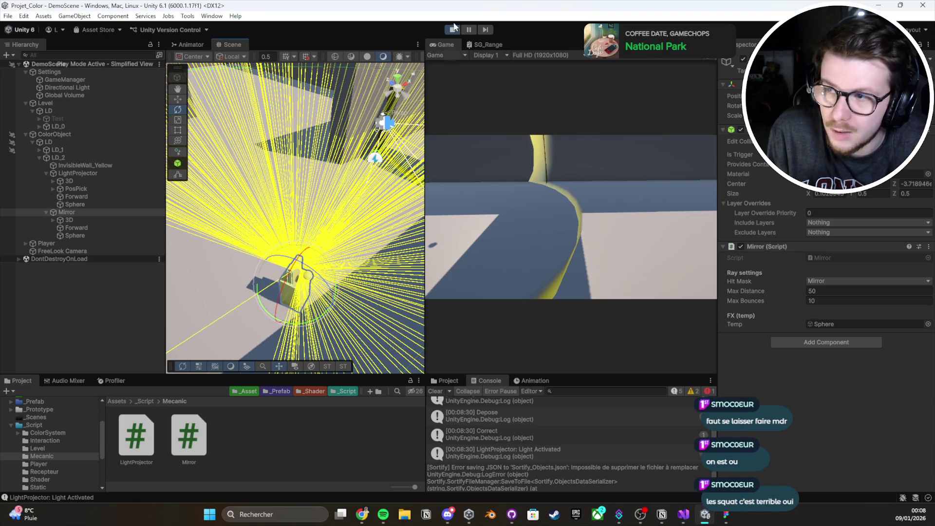
{"action": "left_click", "coordinate": [452, 30]}
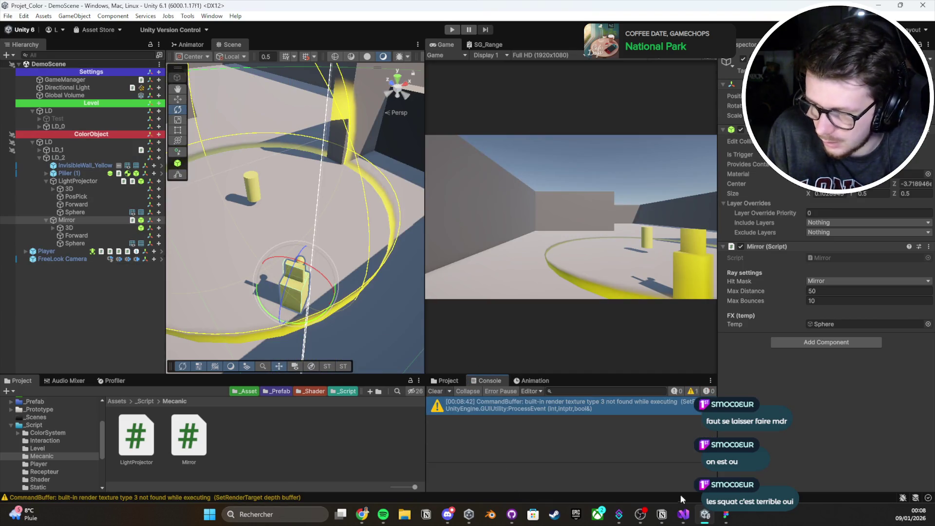
{"action": "left_click", "coordinate": [684, 514]}
{"action": "left_click", "coordinate": [18, 63]}
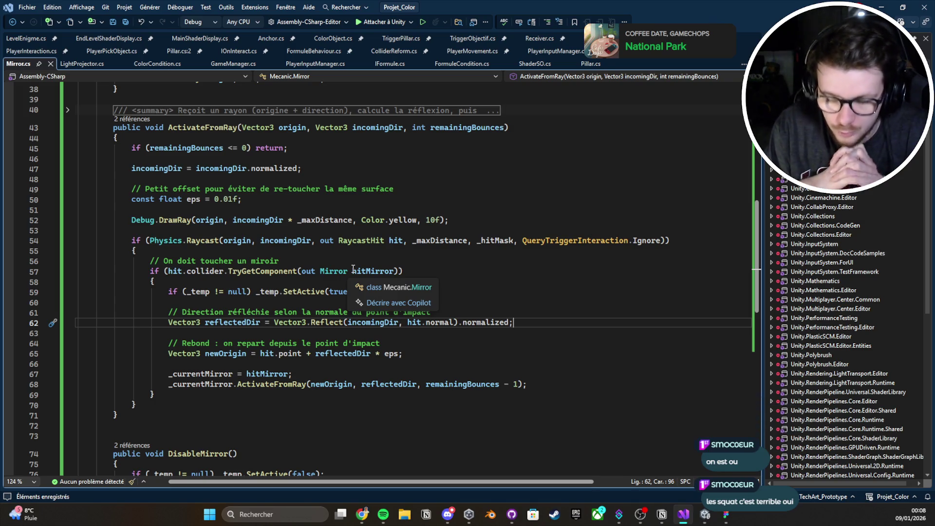
Step: Move the Debug.DrawRay line onto a new line above the raycast check
{"action": "scroll", "coordinate": [296, 336], "scroll_direction": "down", "scroll_amount": 1}
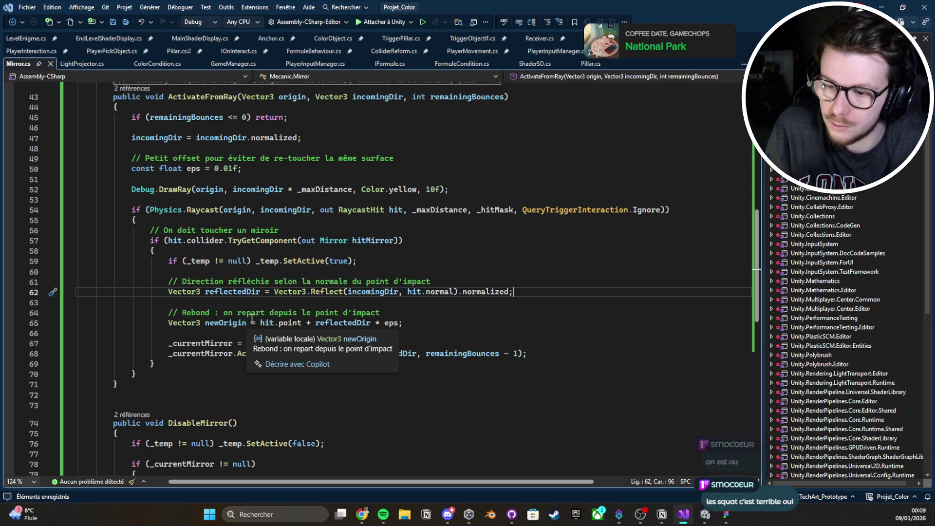
{"action": "scroll", "coordinate": [294, 260], "scroll_direction": "up", "scroll_amount": 1}
{"action": "key", "text": "Up"}
{"action": "key", "text": "Up"}
{"action": "key", "text": "Up"}
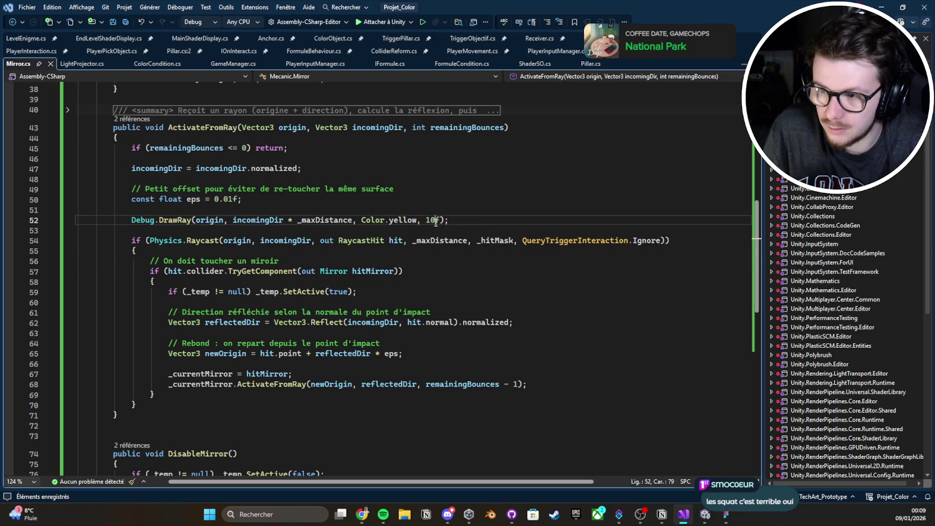
{"action": "key", "text": "Home"}
{"action": "key", "text": "ctrl+x"}
{"action": "key", "text": "ctrl+x"}
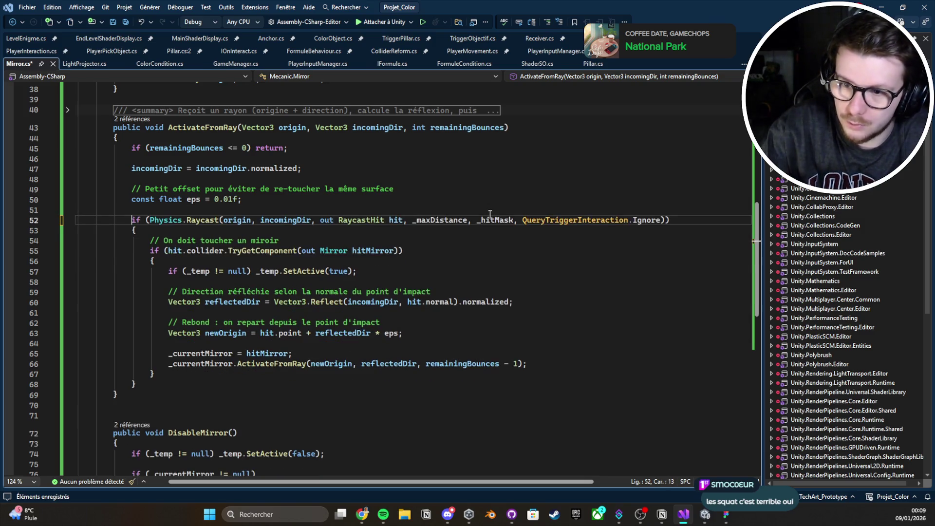
{"action": "scroll", "coordinate": [490, 215], "scroll_direction": "down", "scroll_amount": 2}
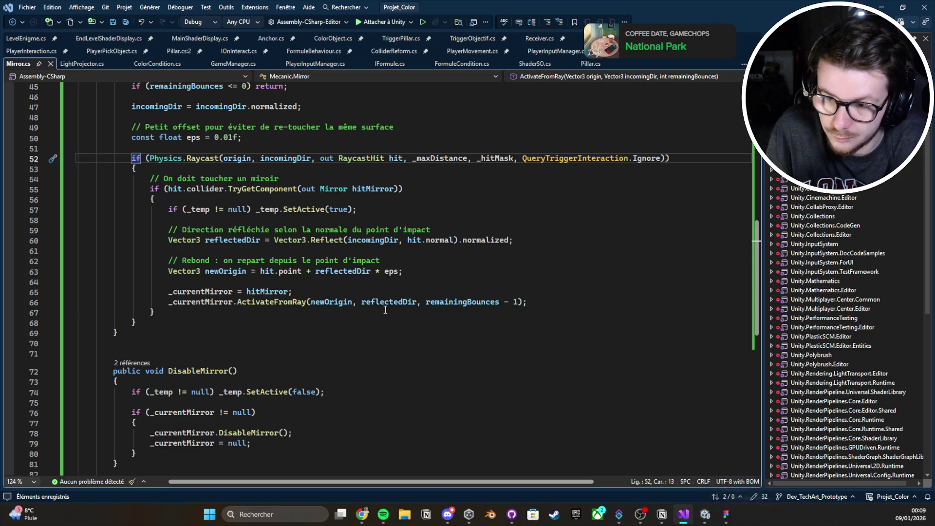
{"action": "key", "text": "ctrl+Return"}
{"action": "scroll", "coordinate": [347, 209], "scroll_direction": "up", "scroll_amount": 1}
{"action": "key", "text": "ctrl+v"}
Step: Change the DrawRay duration from 10f to 0.1f and save Mirror.cs
{"action": "double_click", "coordinate": [429, 190]}
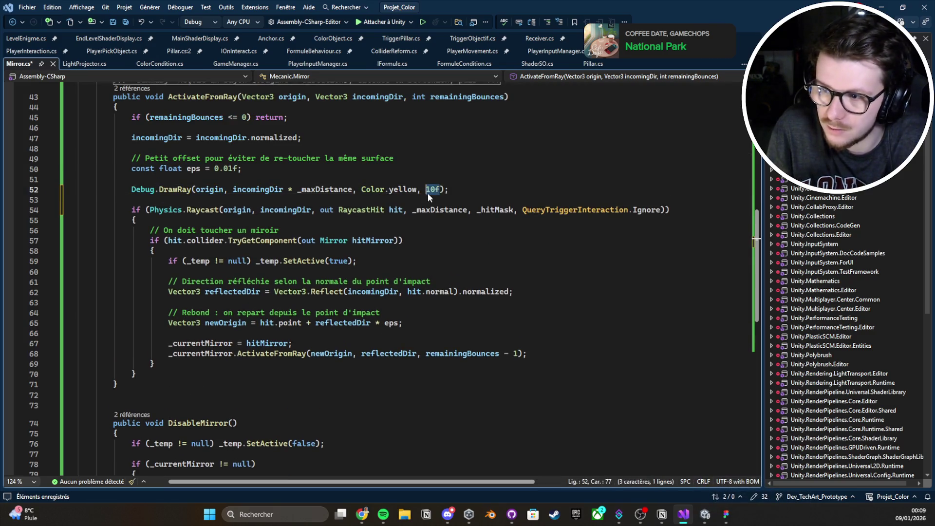
{"action": "type", "text": ".1f"}
{"action": "key", "text": "ctrl+s"}
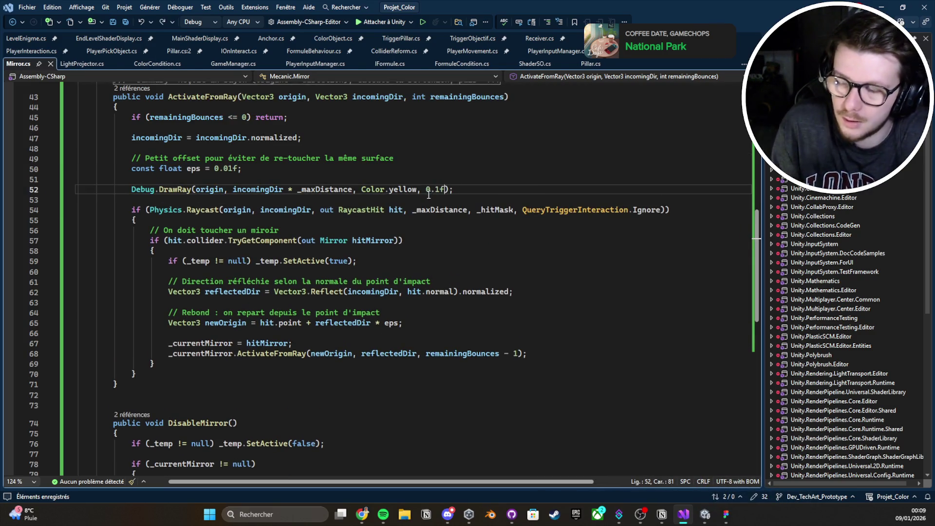
{"action": "scroll", "coordinate": [423, 216], "scroll_direction": "down", "scroll_amount": 3}
{"action": "scroll", "coordinate": [337, 291], "scroll_direction": "up", "scroll_amount": 3}
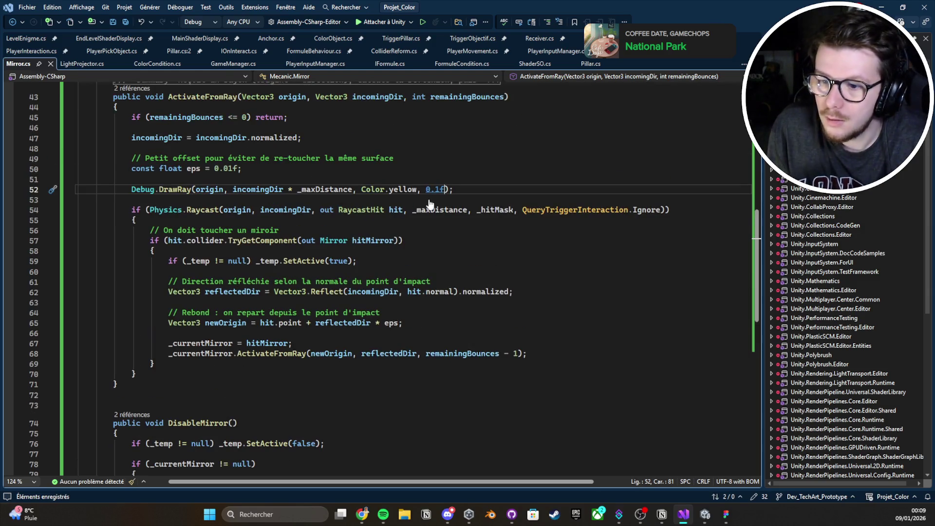
{"action": "scroll", "coordinate": [431, 200], "scroll_direction": "down", "scroll_amount": 1}
{"action": "left_click", "coordinate": [340, 272]}
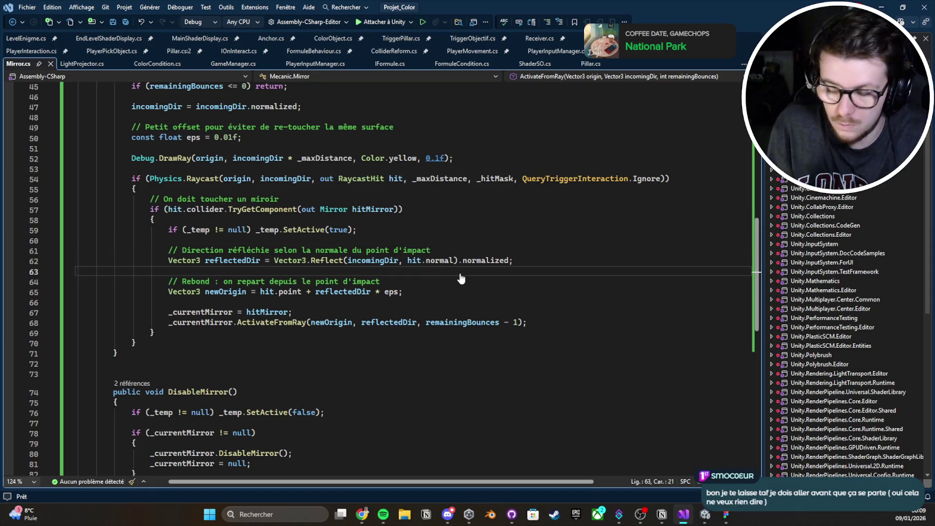
{"action": "key", "text": "Down"}
{"action": "key", "text": "Down"}
{"action": "key", "text": "Down"}
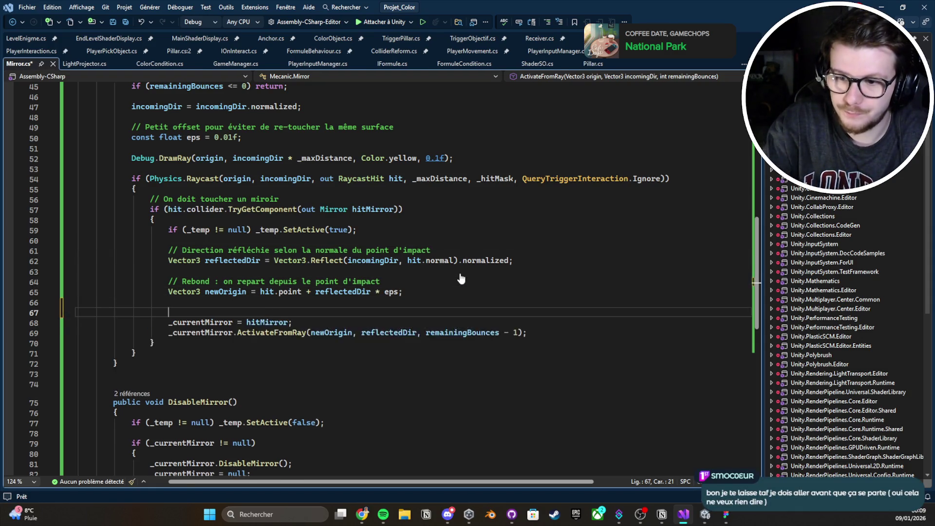
Step: Insert a line above the _currentMirror assignment and type 'float angle =' on it
{"action": "key", "text": "Return"}
{"action": "key", "text": "Up"}
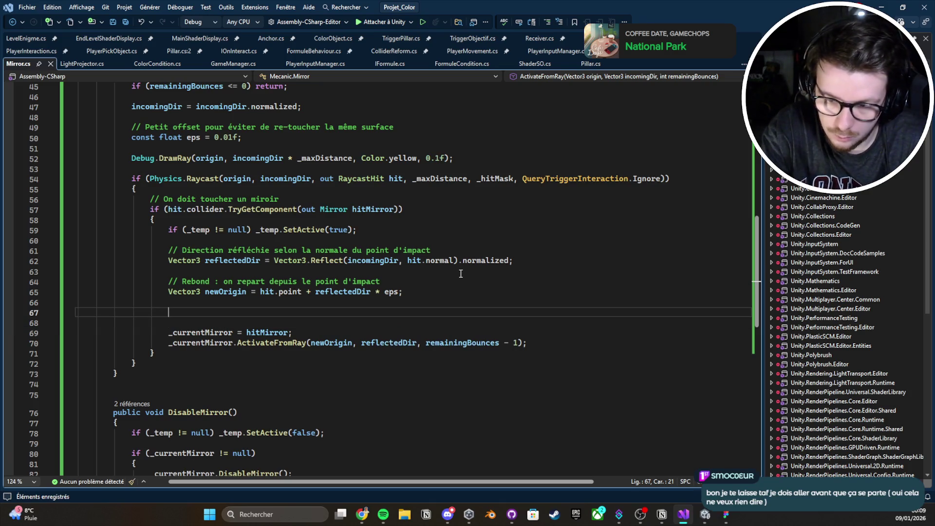
{"action": "type", "text": "Vec"}
{"action": "key", "text": "Down"}
{"action": "key", "text": "Down"}
{"action": "key", "text": "space"}
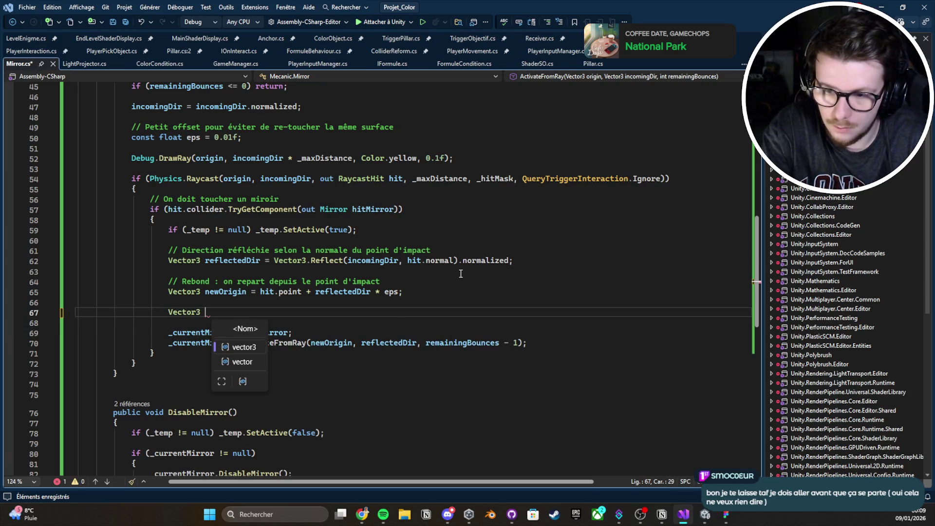
{"action": "key", "text": "Escape"}
{"action": "key", "text": "ctrl+BackSpace"}
{"action": "type", "text": "float anlge"}
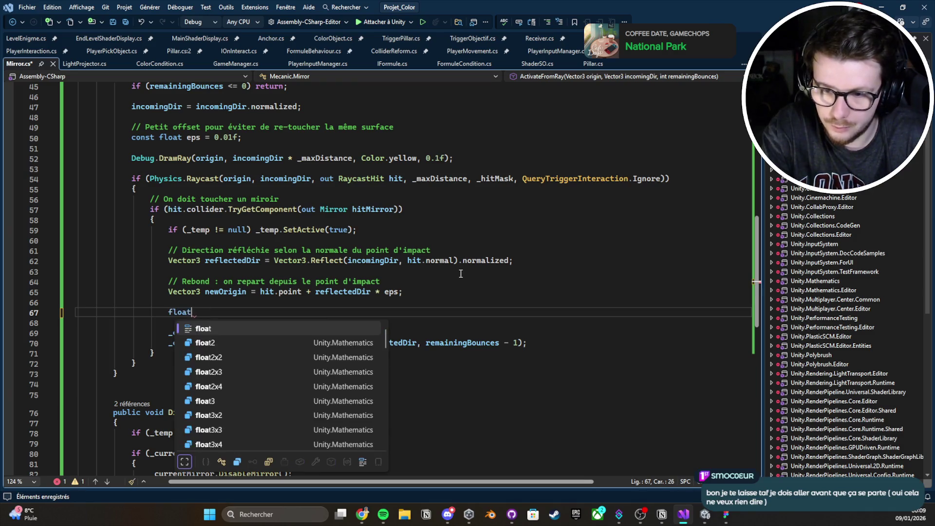
{"action": "key", "text": "BackSpace"}
{"action": "key", "text": "BackSpace"}
{"action": "key", "text": "BackSpace"}
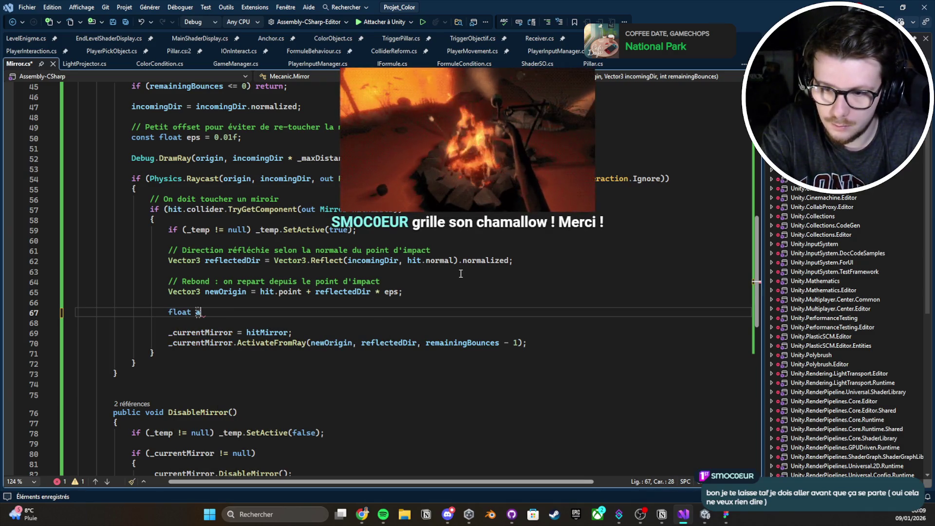
{"action": "type", "text": "ngle ="}
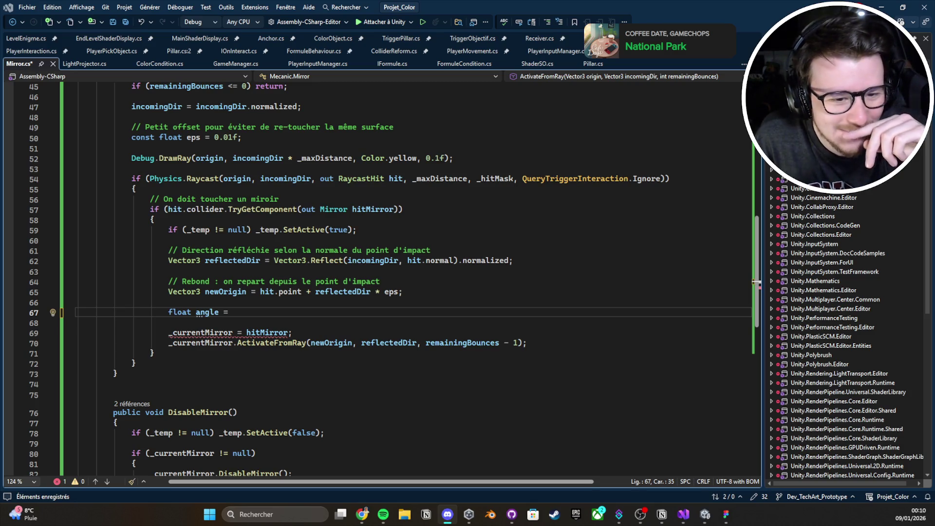
Step: Begin the Vector3.Angle call with incomingDir as its first argument
{"action": "key", "text": "alt+Tab"}
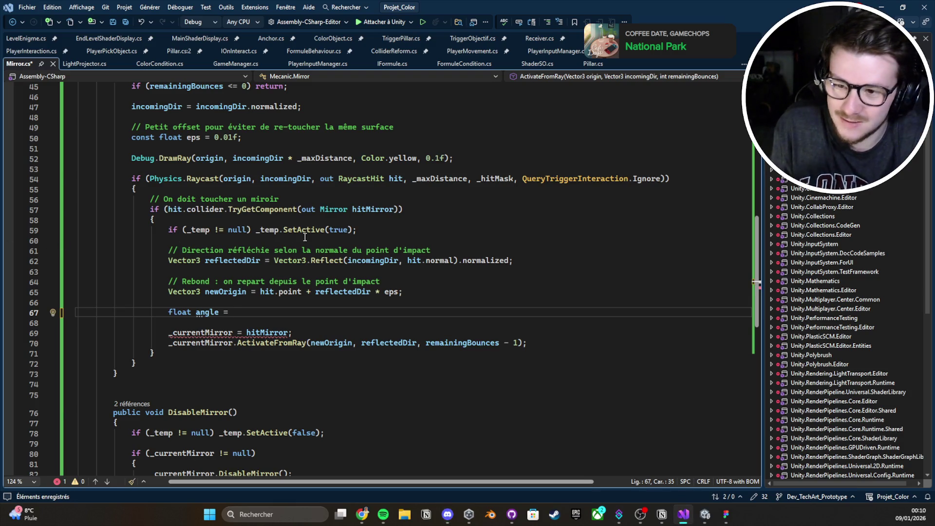
{"action": "key", "text": "Down"}
{"action": "key", "text": "Down"}
{"action": "key", "text": "Up"}
{"action": "key", "text": "Up"}
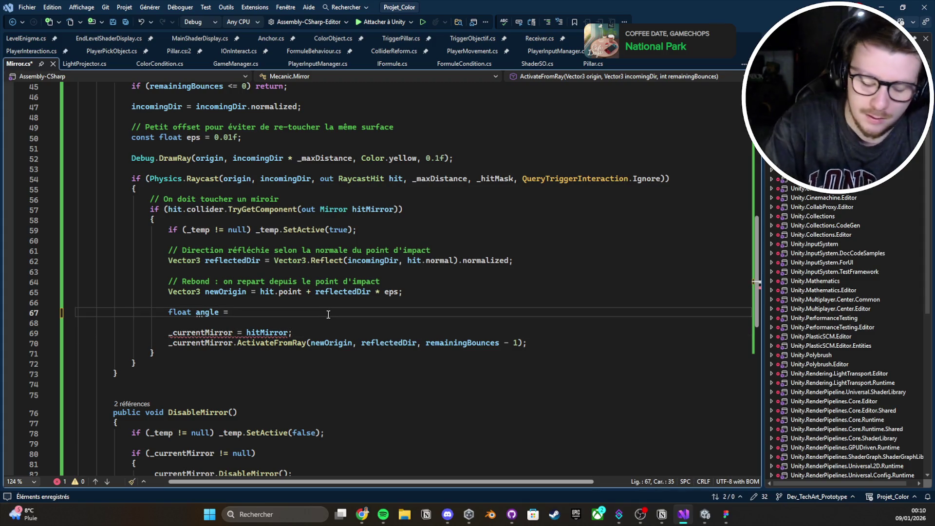
{"action": "type", "text": "Vector3.Angle"}
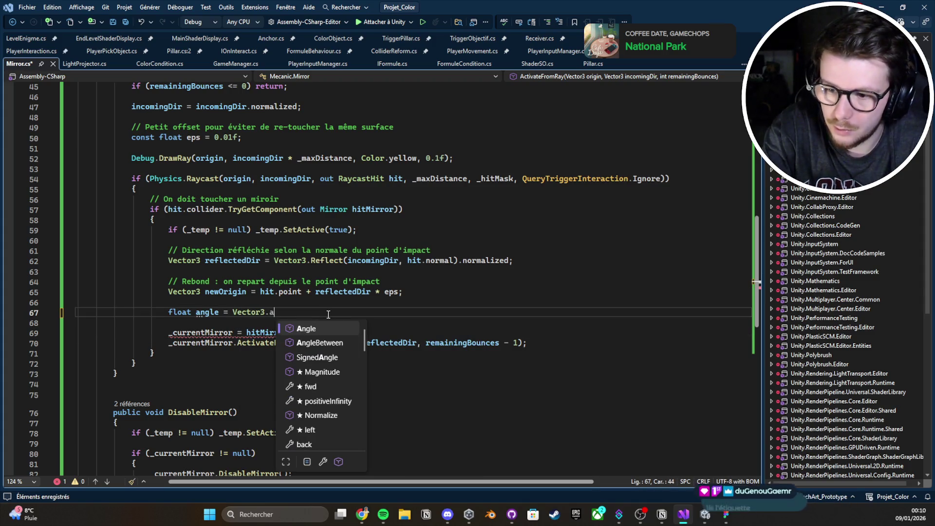
{"action": "type", "text": "("}
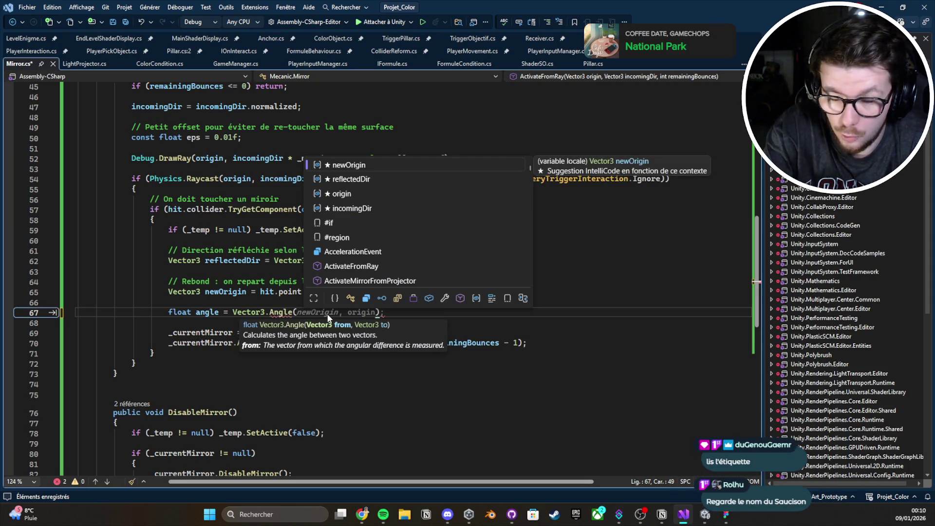
{"action": "type", "text": "origin"}
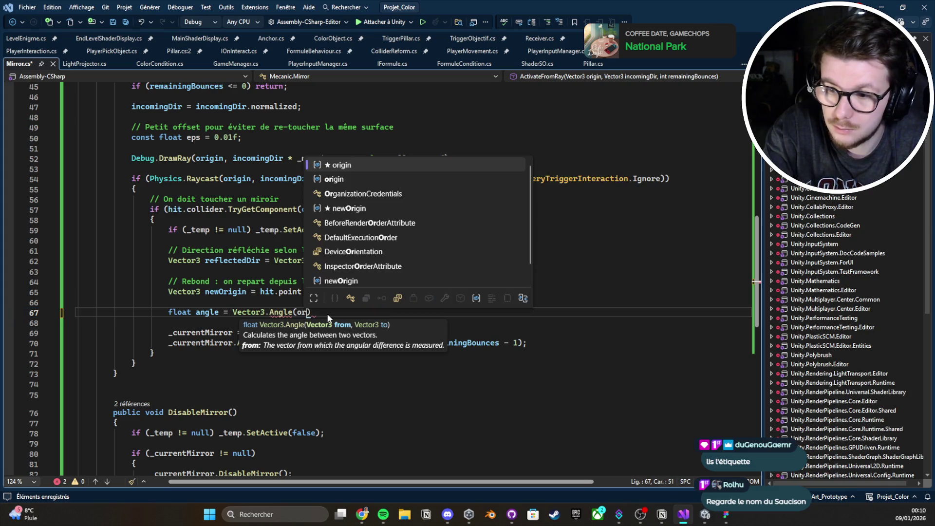
{"action": "type", "text": ", "}
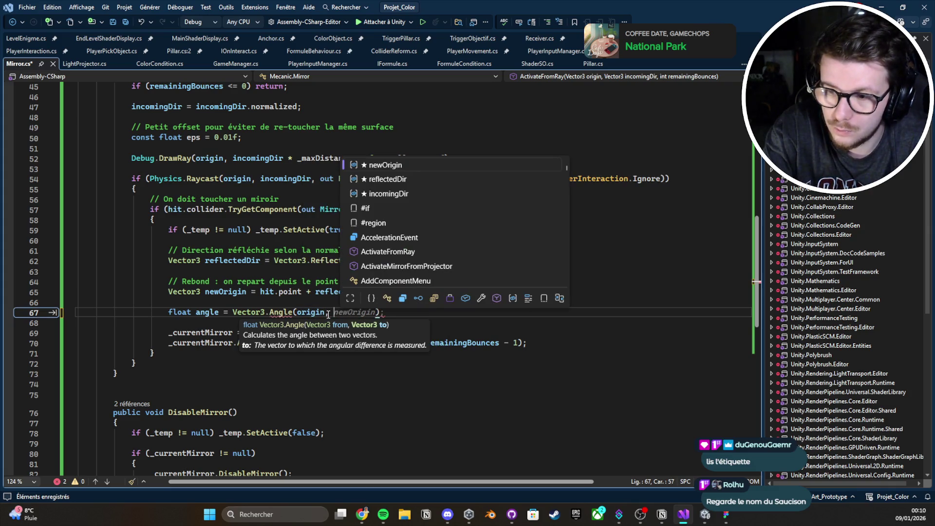
{"action": "type", "text": "or"}
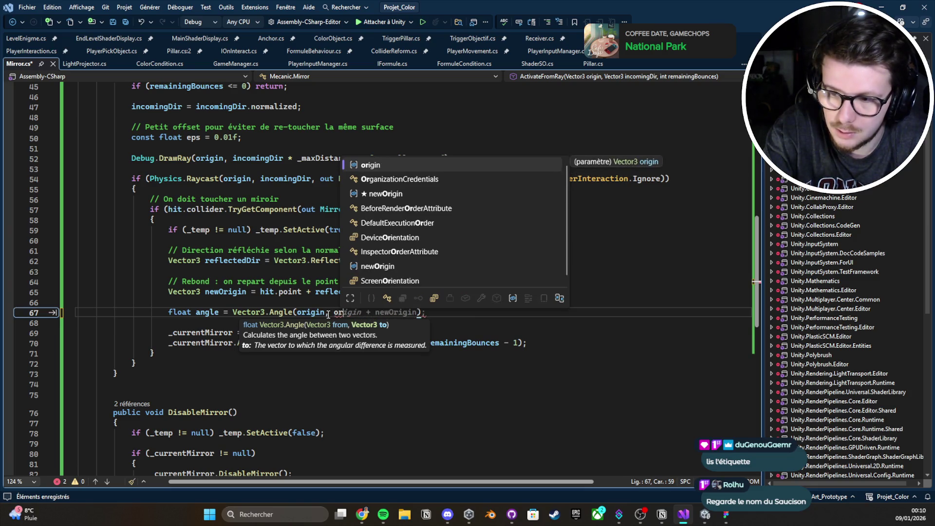
{"action": "key", "text": "BackSpace"}
{"action": "key", "text": "BackSpace"}
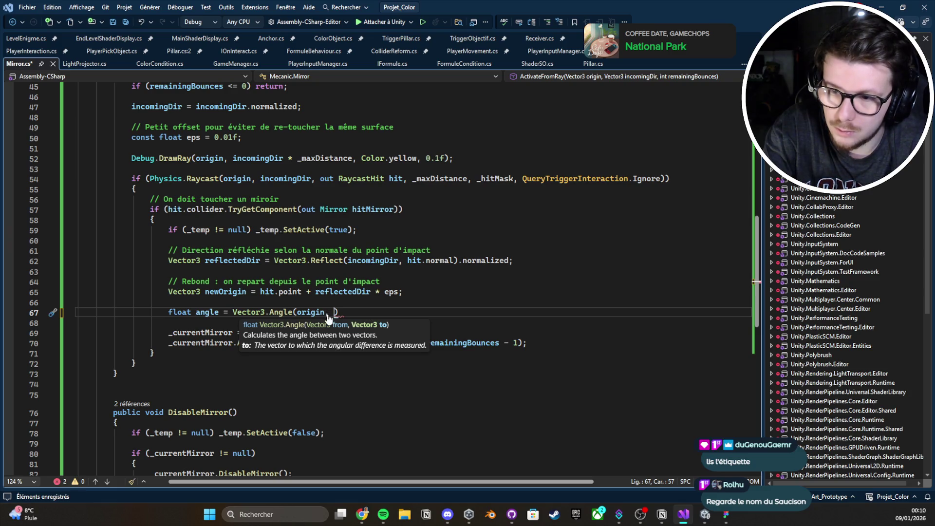
{"action": "key", "text": "Escape"}
{"action": "key", "text": "ctrl+Left"}
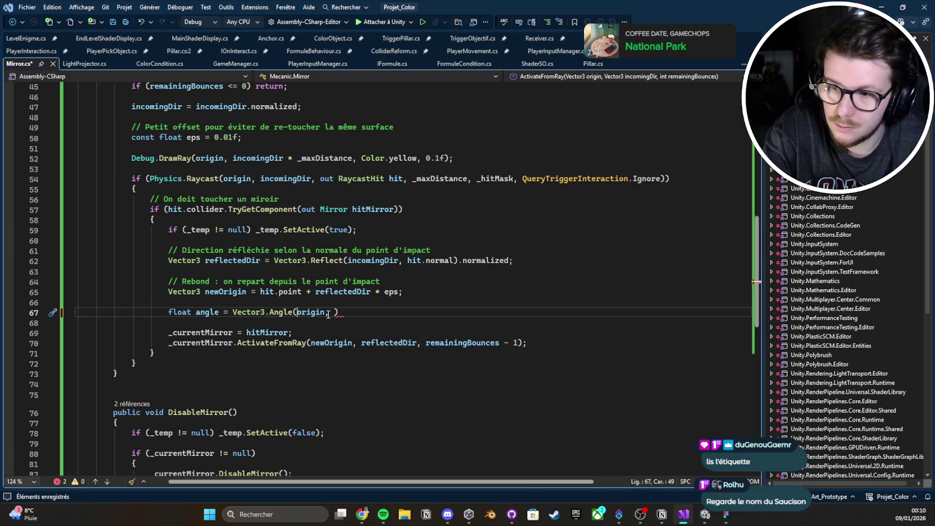
{"action": "type", "text": "in"}
{"action": "key", "text": "Tab"}
{"action": "key", "text": "Right"}
{"action": "key", "text": "Right"}
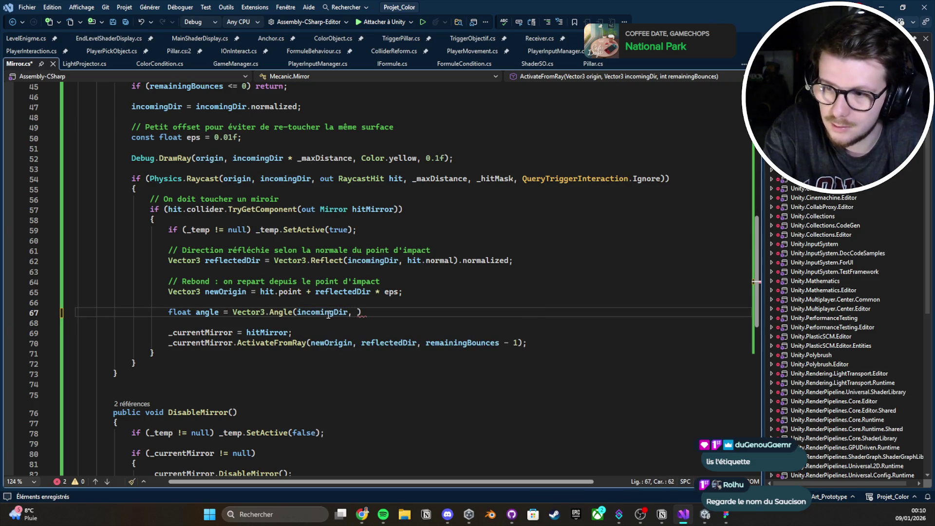
Step: Add reflectedDir as the second argument, close the statement, and save Mirror.cs
{"action": "type", "text": "ref"}
{"action": "key", "text": "Escape"}
{"action": "key", "text": "Down"}
{"action": "key", "text": "Up"}
{"action": "key", "text": "Left"}
{"action": "key", "text": "Left"}
{"action": "key", "text": "Left"}
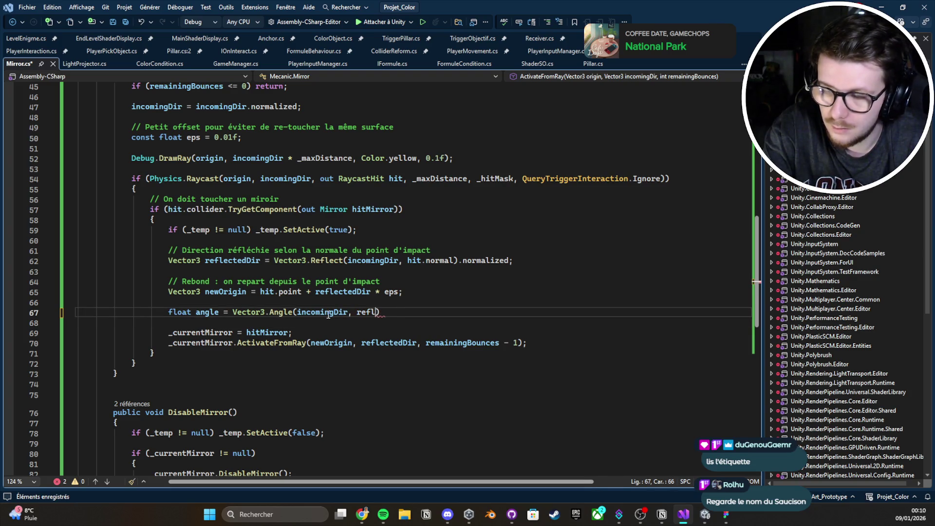
{"action": "key", "text": "ctrl+BackSpace"}
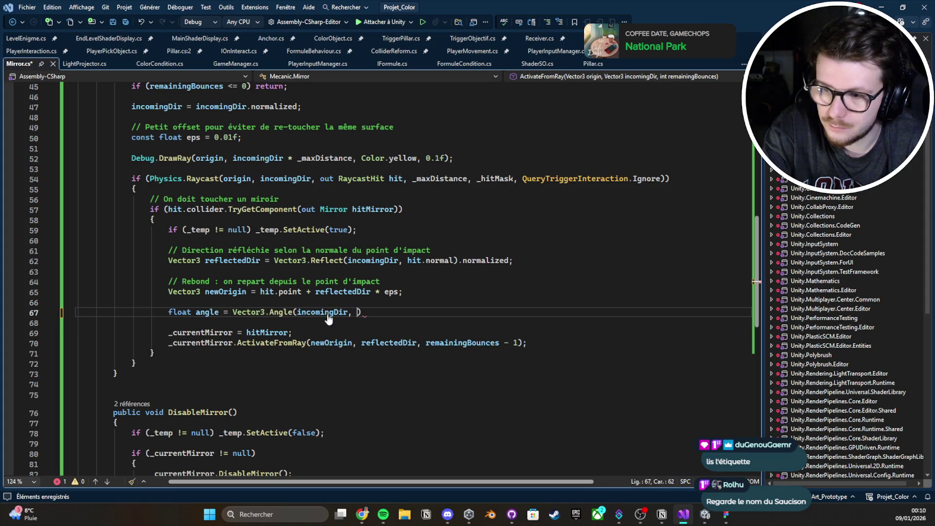
{"action": "type", "text": "ref"}
{"action": "key", "text": "Tab"}
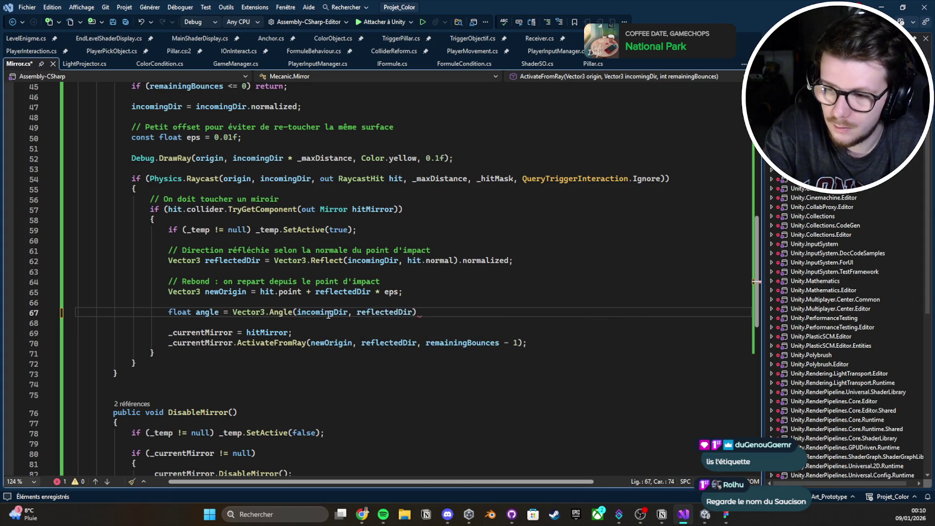
{"action": "type", "text": ");"}
{"action": "key", "text": "ctrl+s"}
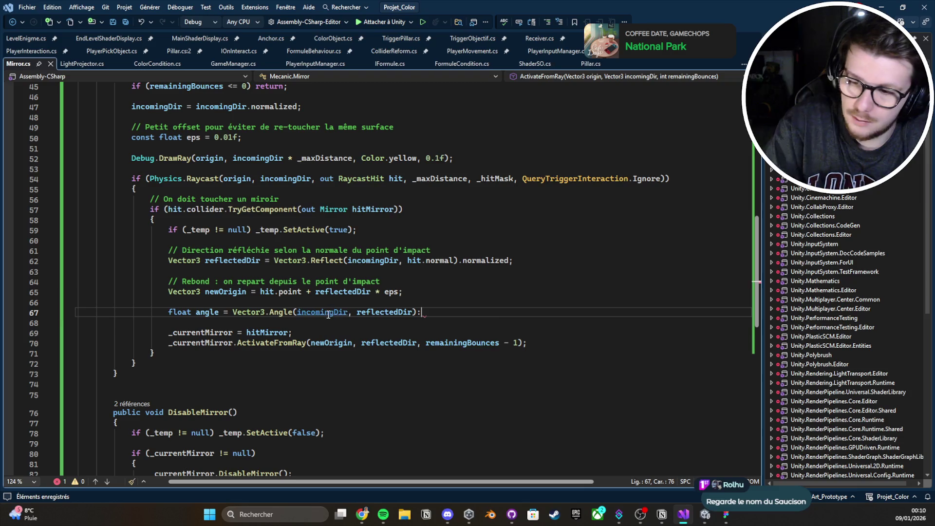
{"action": "key", "text": "Return"}
{"action": "key", "text": "Return"}
Step: Add an if (angle > 90) check that returns, below the angle line
{"action": "type", "text": "if(Vector3."}
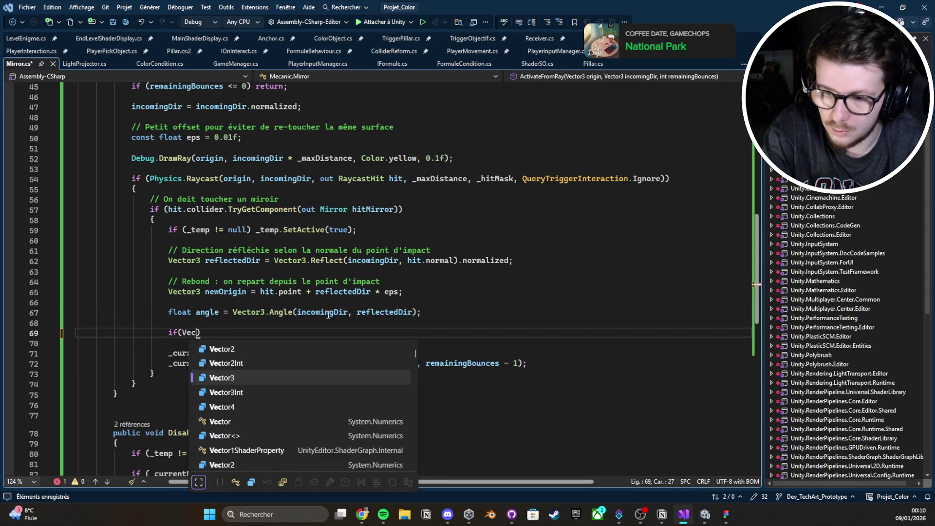
{"action": "type", "text": "Ang"}
{"action": "key", "text": "Tab"}
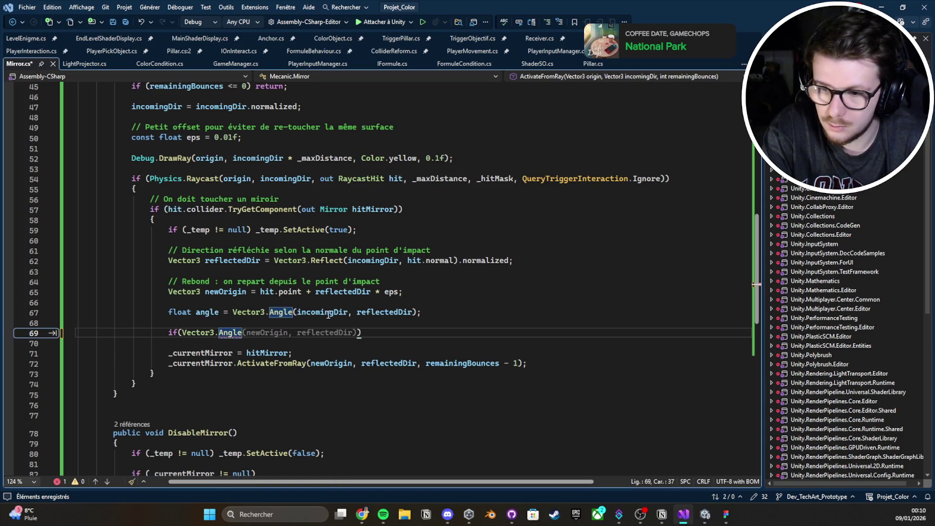
{"action": "key", "text": "ctrl+BackSpace"}
{"action": "key", "text": "BackSpace"}
{"action": "type", "text": "angle > 90"}
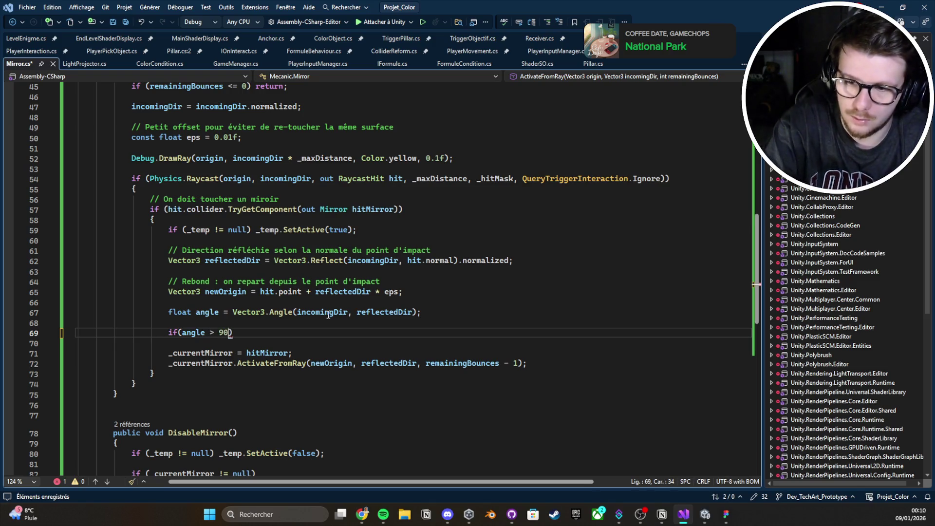
{"action": "key", "text": "Right"}
{"action": "key", "text": "Return"}
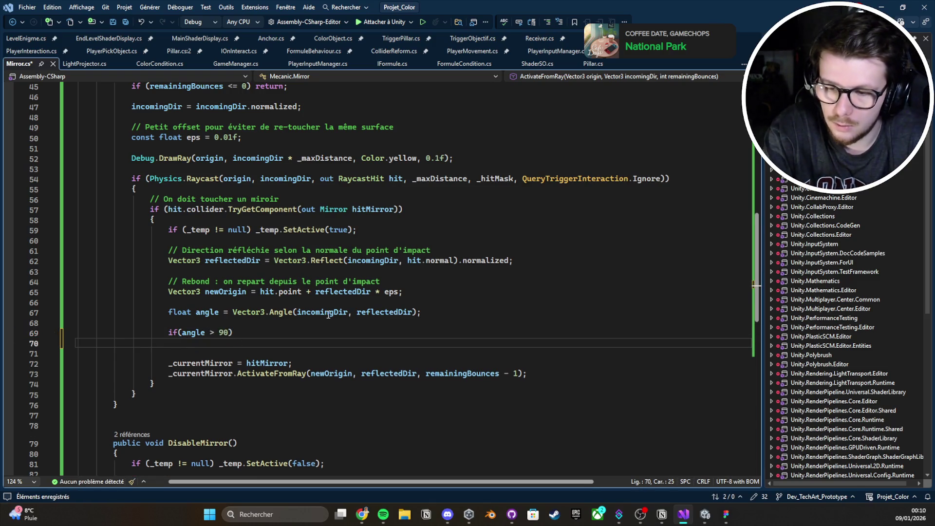
{"action": "type", "text": "return;"}
Step: Wrap the return statement in a braced block and save Mirror.cs
{"action": "key", "text": "Up"}
{"action": "key", "text": "ctrl+Right"}
{"action": "key", "text": "ctrl+Right"}
{"action": "key", "text": "Return"}
{"action": "type", "text": "{"}
{"action": "key", "text": "Return"}
{"action": "key", "text": "Down"}
{"action": "key", "text": "End"}
{"action": "key", "text": "Return"}
{"action": "type", "text": "}"}
{"action": "key", "text": "ctrl+s"}
Step: Try moving Debug.DrawRay below the if block, undo it, and return to Unity
{"action": "key", "text": "Up"}
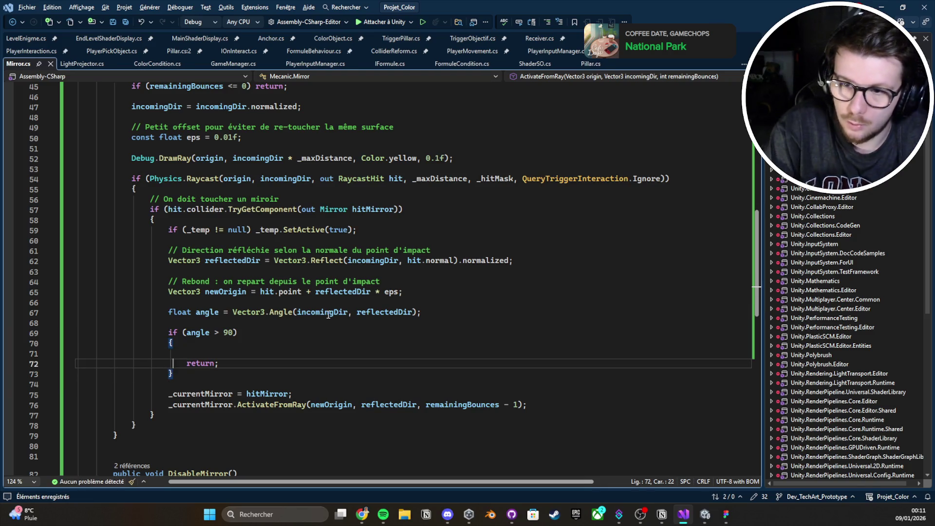
{"action": "left_click", "coordinate": [460, 160]}
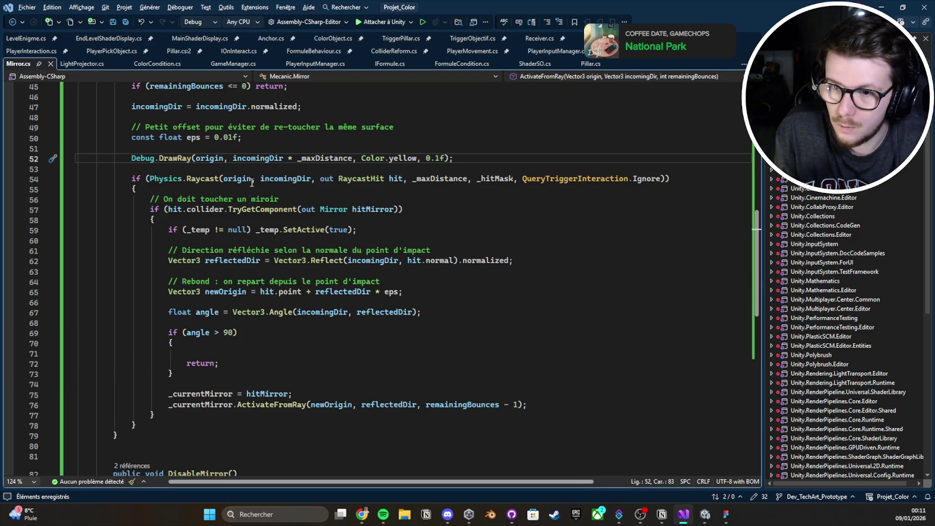
{"action": "key", "text": "ctrl+x"}
{"action": "left_click", "coordinate": [238, 374]}
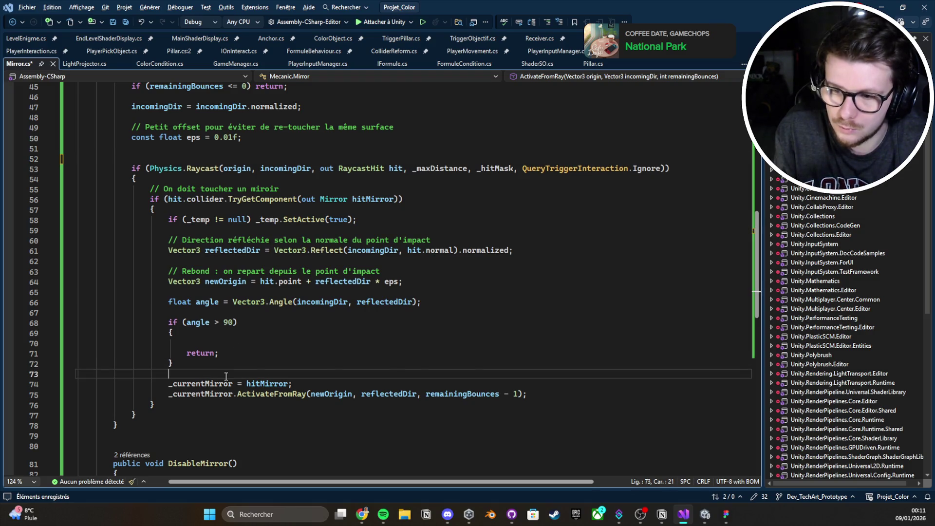
{"action": "key", "text": "ctrl+v"}
{"action": "key", "text": "ctrl+s"}
{"action": "left_click", "coordinate": [238, 369]}
{"action": "key", "text": "Return"}
{"action": "key", "text": "Down"}
{"action": "key", "text": "Down"}
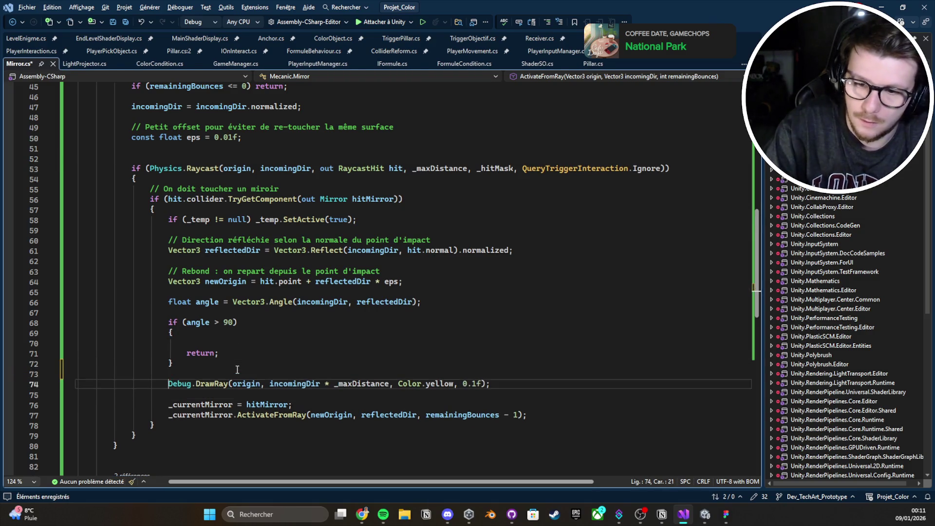
{"action": "key", "text": "ctrl+z"}
{"action": "key", "text": "ctrl+z"}
{"action": "key", "text": "ctrl+z"}
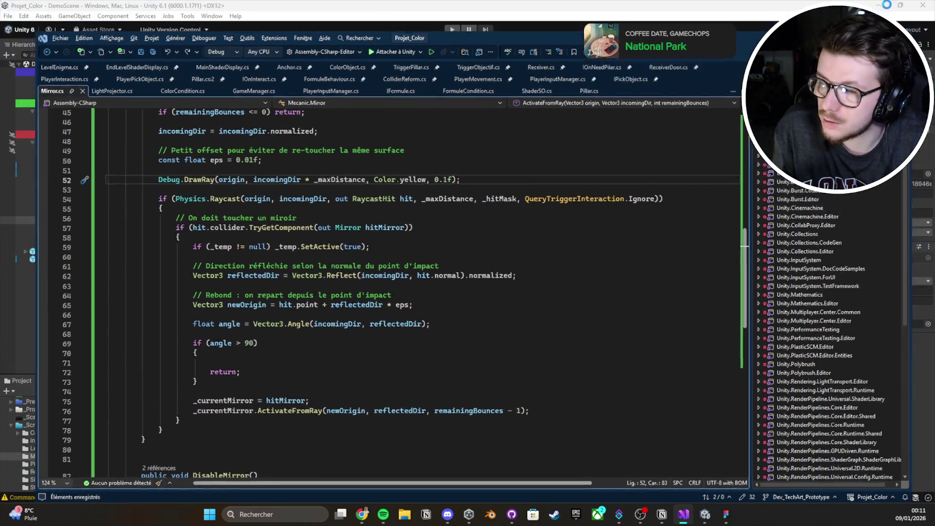
{"action": "left_click", "coordinate": [882, 7]}
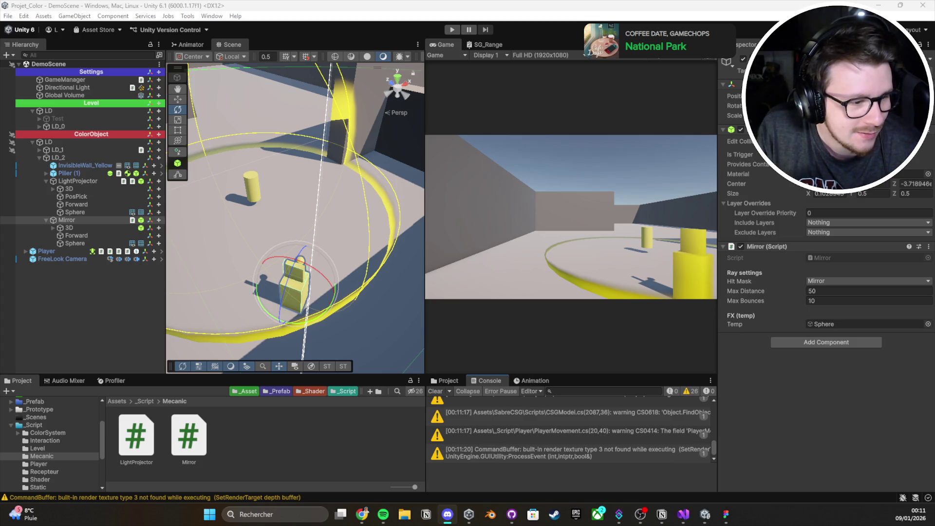
Step: Clear the Console, play the scene, and drop the cylinder to activate the light projector
{"action": "key", "text": "alt+Tab"}
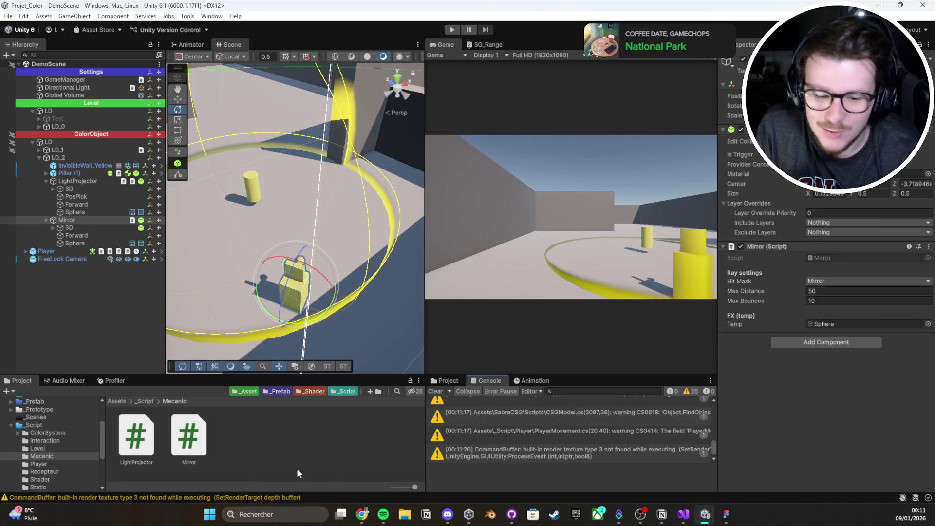
{"action": "left_click", "coordinate": [434, 391]}
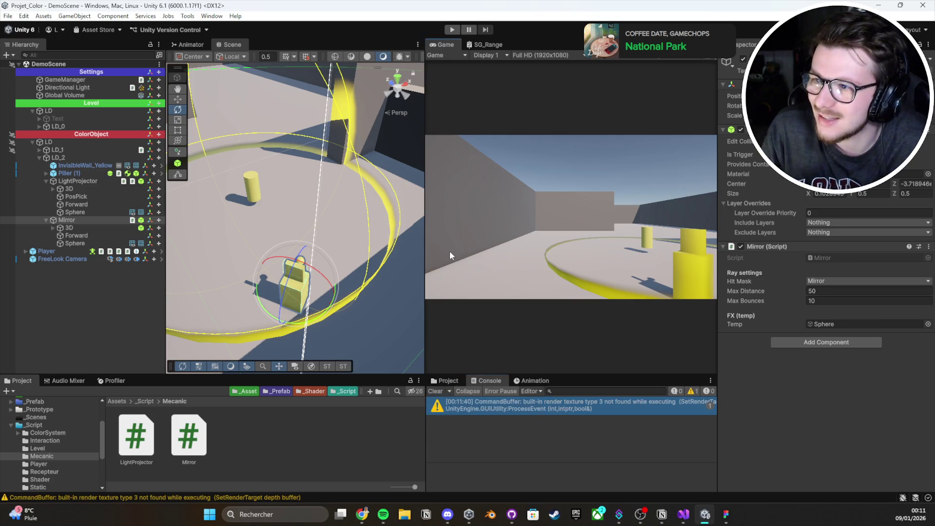
{"action": "left_click", "coordinate": [453, 29]}
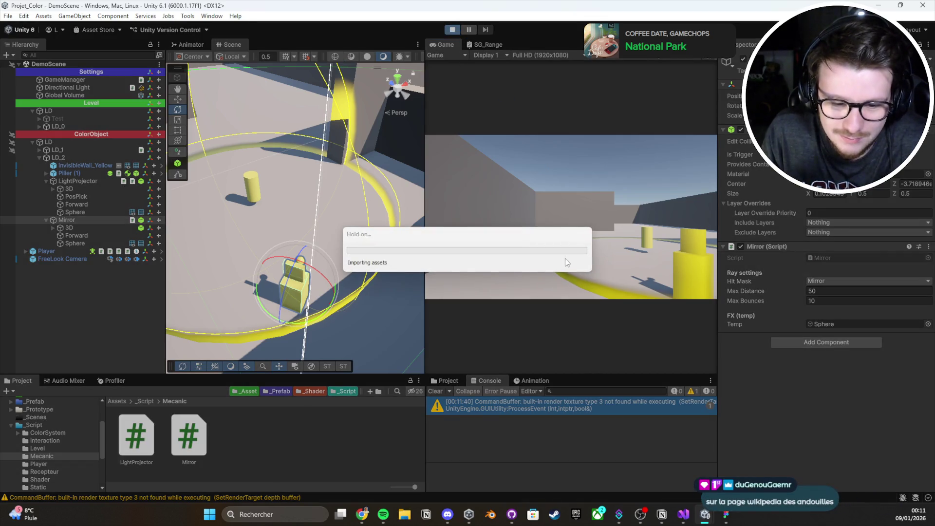
{"action": "left_click", "coordinate": [454, 204]}
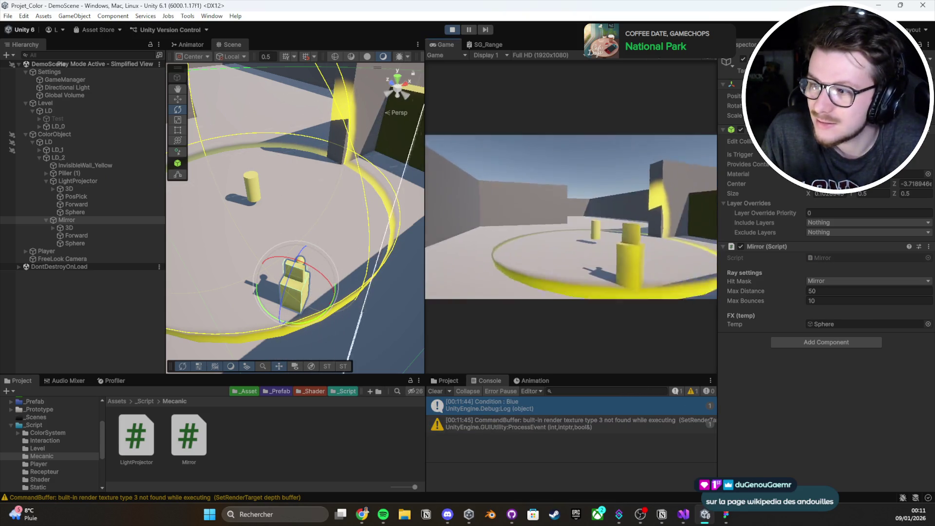
{"action": "key", "text": "e"}
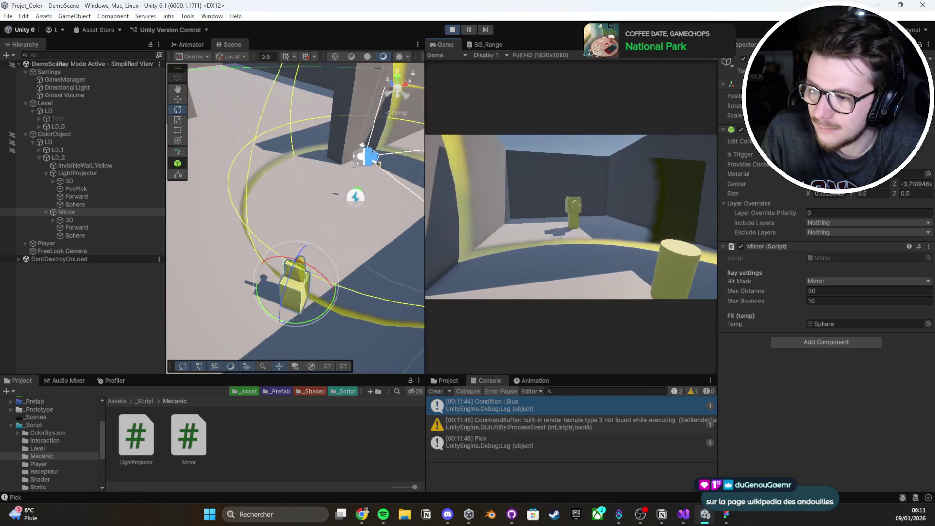
{"action": "key", "text": "e"}
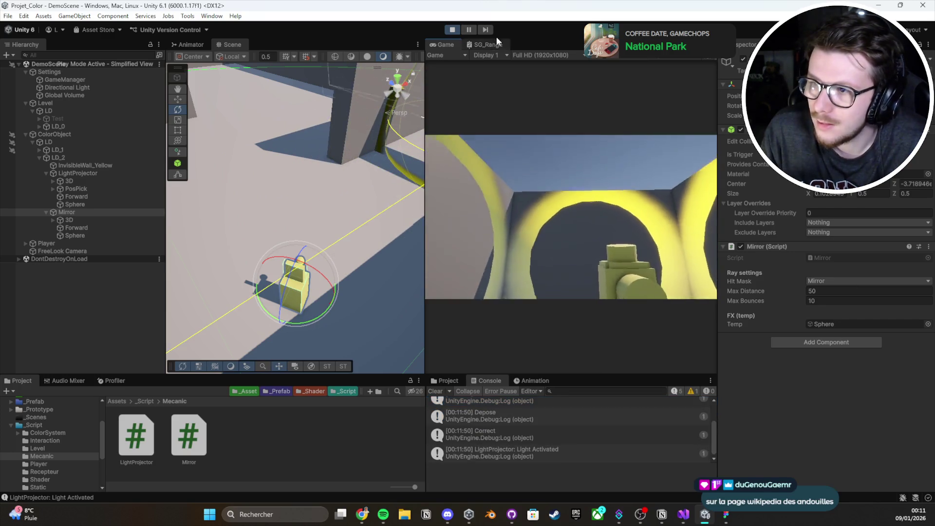
Step: Pause, rotate the Mirror, frame its Forward child, then stop and return to Visual Studio
{"action": "left_click", "coordinate": [470, 30]}
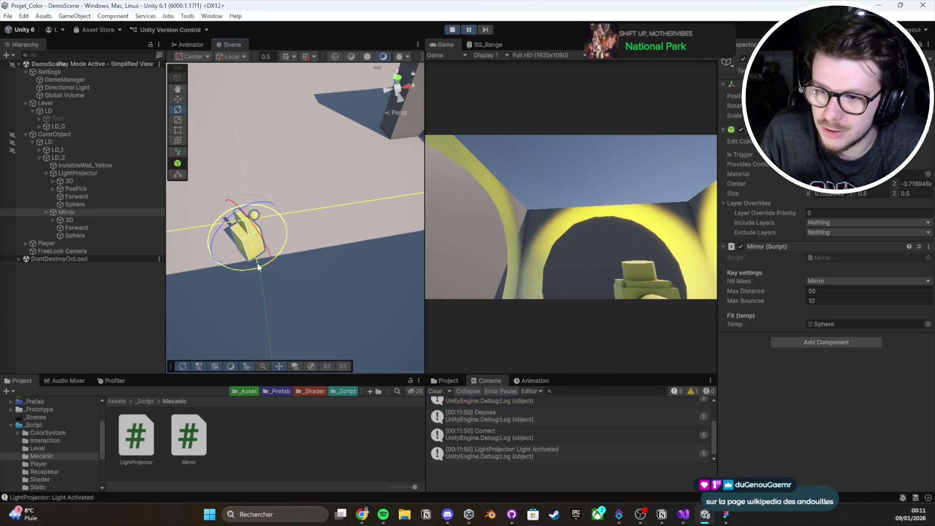
{"action": "mouse_move", "coordinate": [301, 265]}
{"action": "left_mouse_down"}
{"action": "mouse_move", "coordinate": [454, 254]}
{"action": "mouse_move", "coordinate": [283, 270]}
{"action": "mouse_move", "coordinate": [211, 260]}
{"action": "mouse_move", "coordinate": [283, 209]}
{"action": "mouse_move", "coordinate": [341, 121]}
{"action": "left_mouse_up"}
{"action": "left_click", "coordinate": [127, 227]}
{"action": "key", "text": "f"}
{"action": "left_click", "coordinate": [453, 30]}
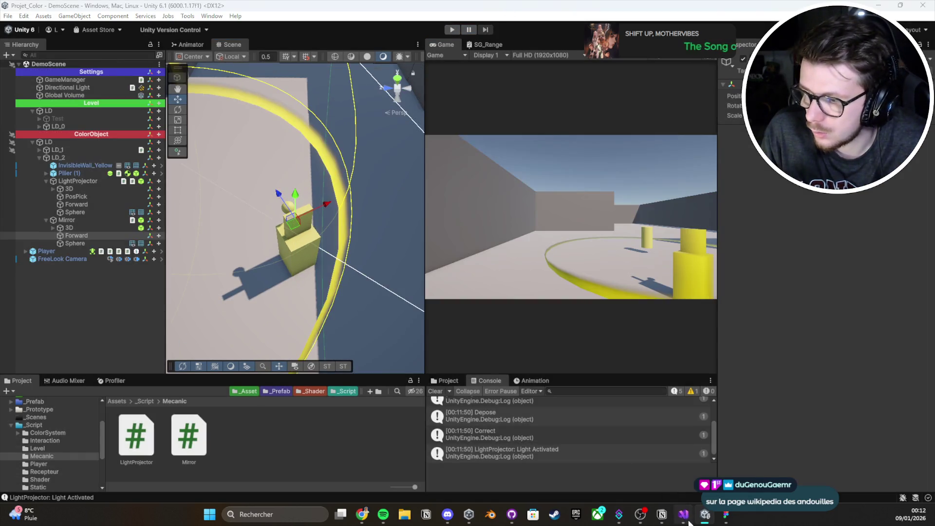
{"action": "left_click", "coordinate": [683, 514]}
{"action": "left_click", "coordinate": [322, 303]}
Step: Add Debug.Log("angle : " + angle); below the angle line and switch to Unity
{"action": "key", "text": "Down"}
{"action": "key", "text": "Down"}
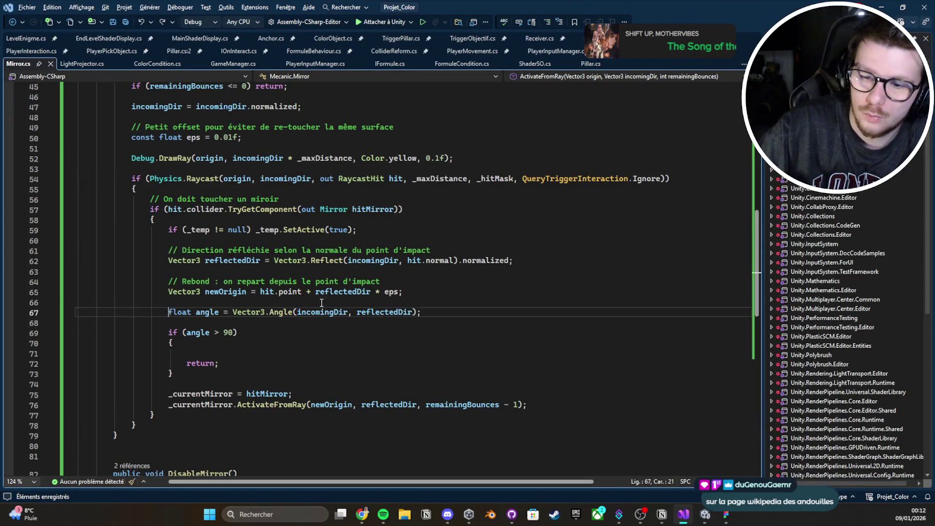
{"action": "type", "text": "Debug.Log(\""}
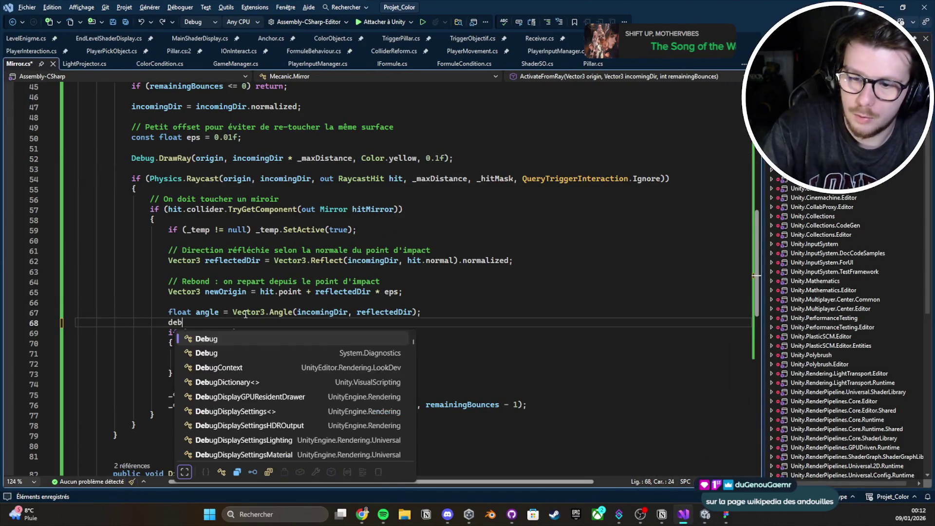
{"action": "type", "text": "angle"}
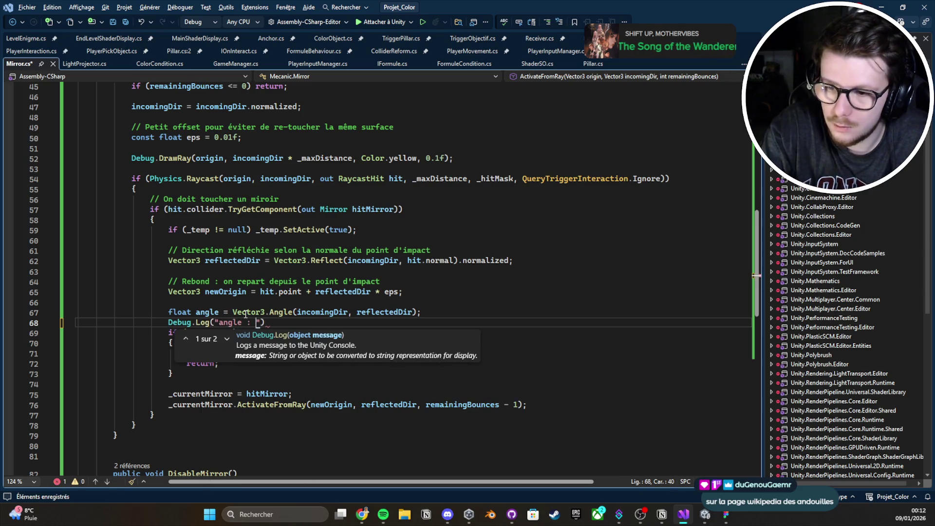
{"action": "type", "text": " : \" + angle);"}
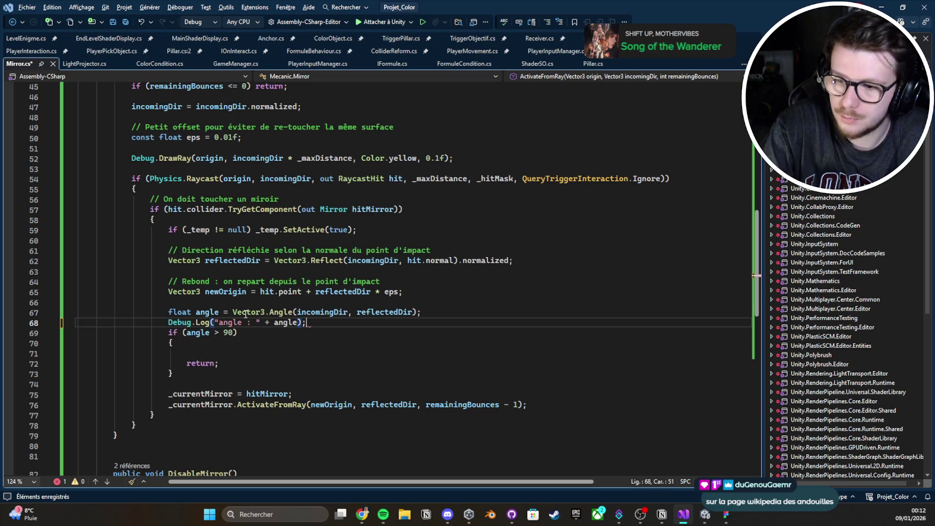
{"action": "key", "text": "Return"}
{"action": "key", "text": "alt+Tab"}
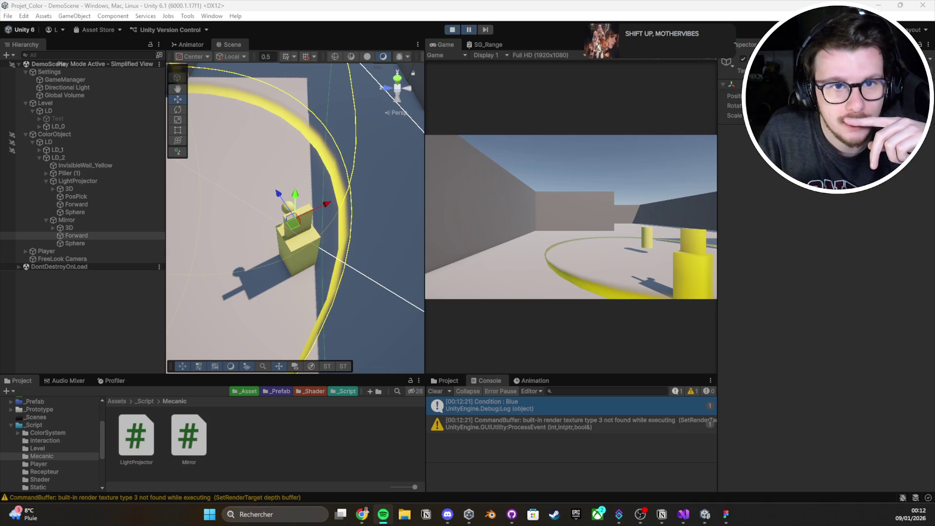
Step: Place the yellow pillar to light the mirror, inspect the 119,9999 angle log, and stop play
{"action": "key", "text": "alt+Tab"}
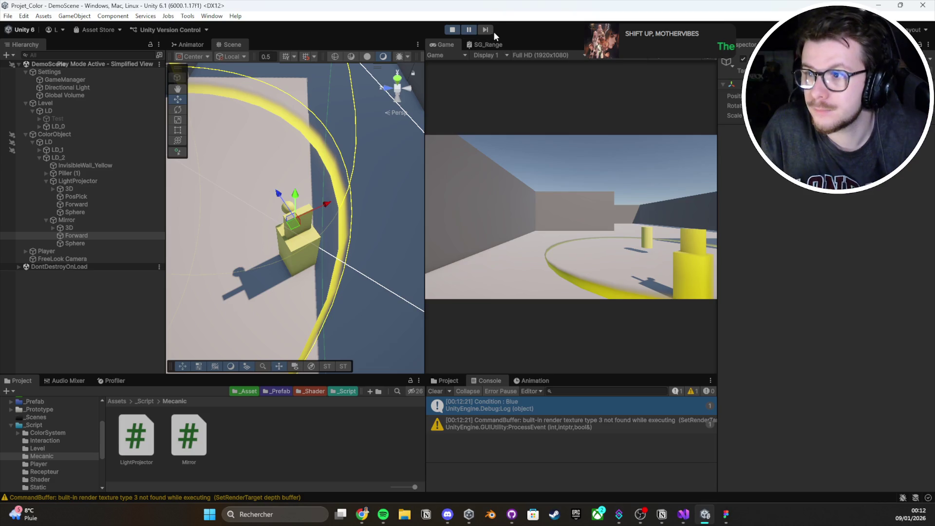
{"action": "left_click", "coordinate": [570, 214]}
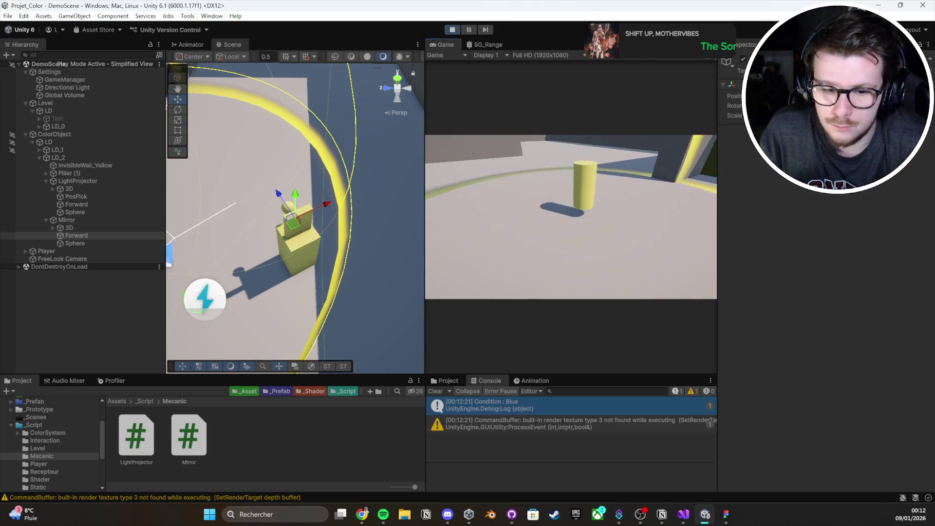
{"action": "key", "text": "e"}
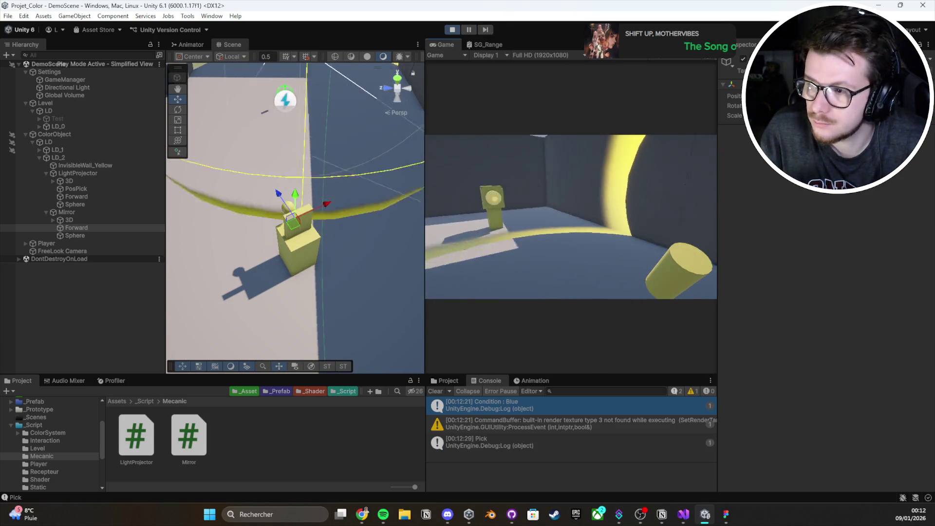
{"action": "key", "text": "e"}
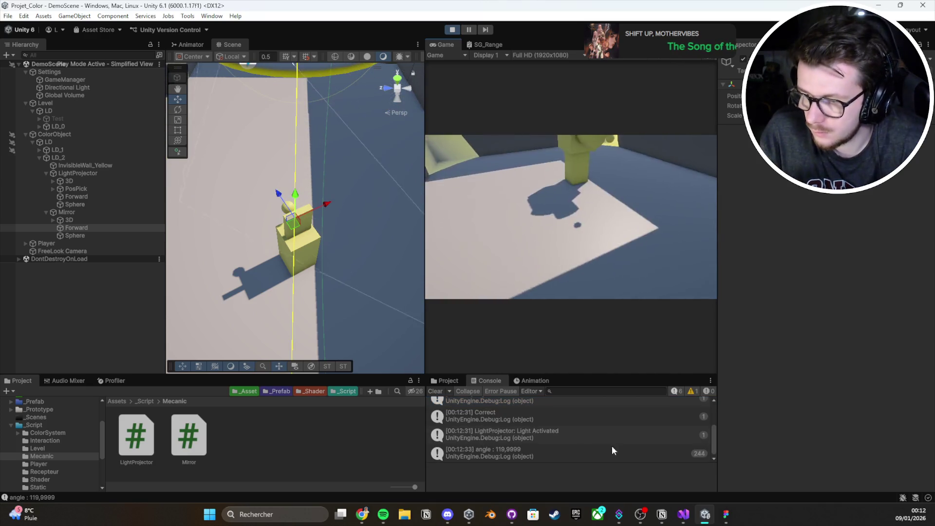
{"action": "left_click", "coordinate": [566, 450]}
{"action": "left_click_drag", "start_coordinate": [186, 195], "coordinate": [196, 281]}
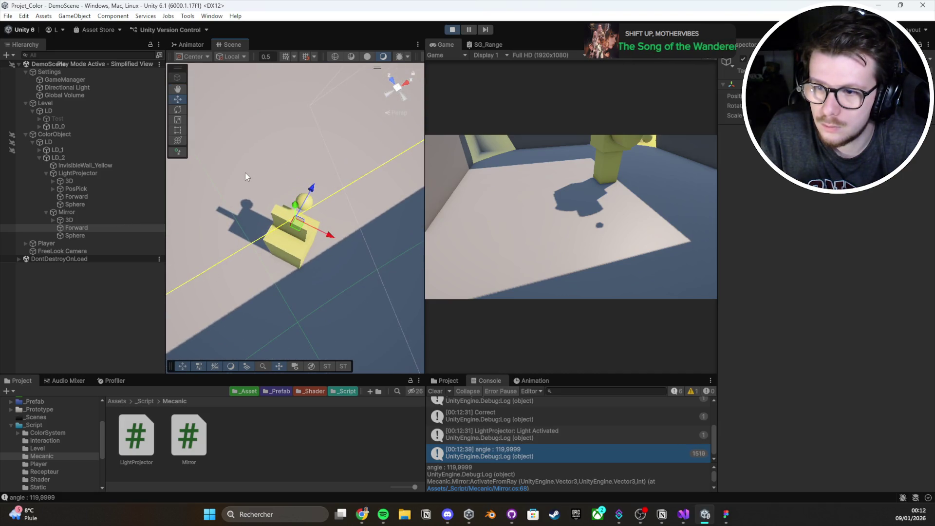
{"action": "left_click", "coordinate": [458, 28]}
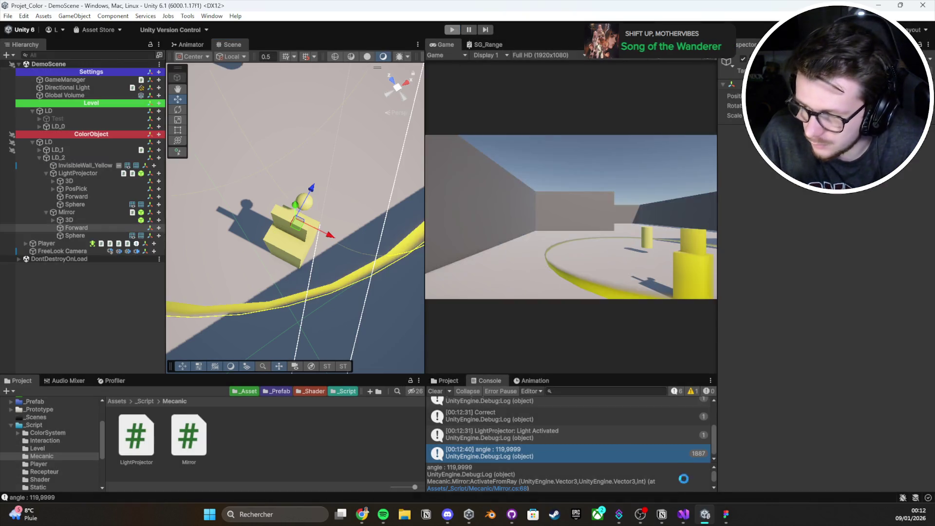
{"action": "left_click", "coordinate": [682, 513]}
Step: Raise the angle threshold from 90 to 180, then play the scene in Unity
{"action": "double_click", "coordinate": [227, 342]}
{"action": "type", "text": "180"}
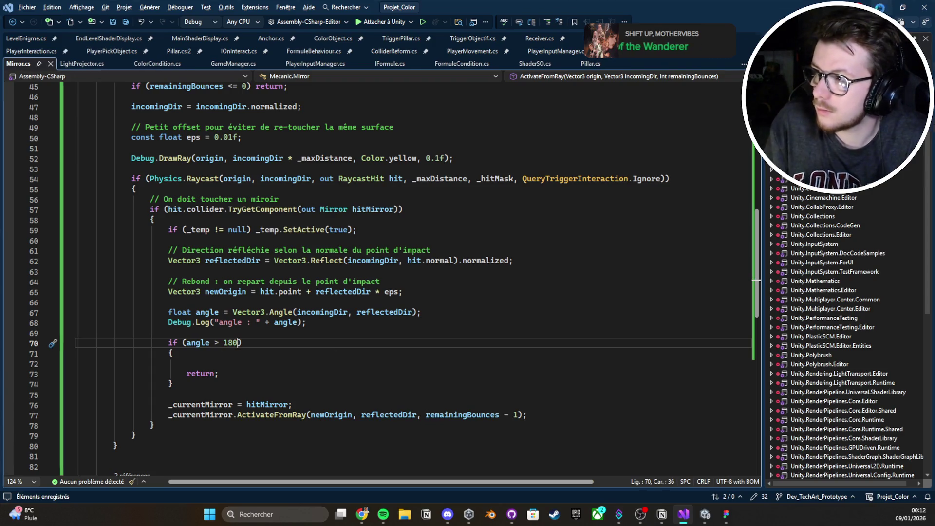
{"action": "left_click", "coordinate": [881, 8]}
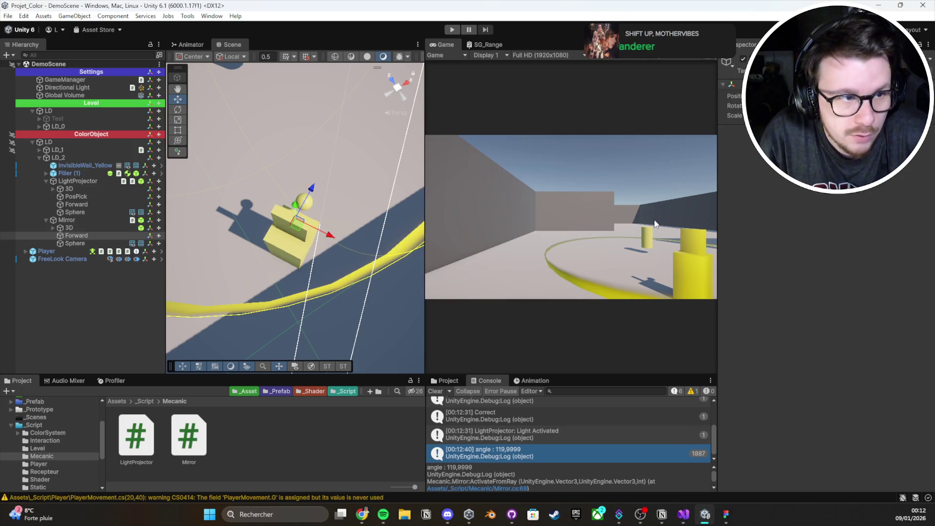
{"action": "left_click", "coordinate": [452, 30]}
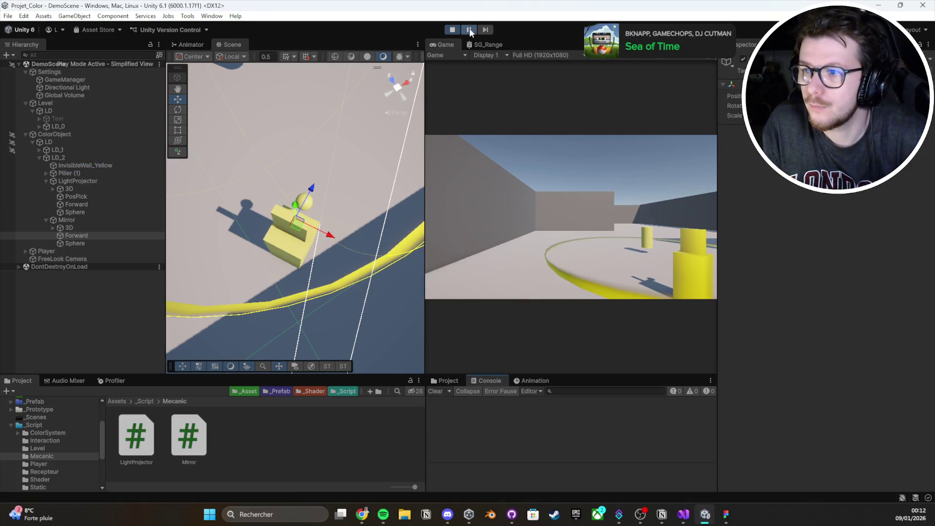
{"action": "left_click", "coordinate": [469, 30]}
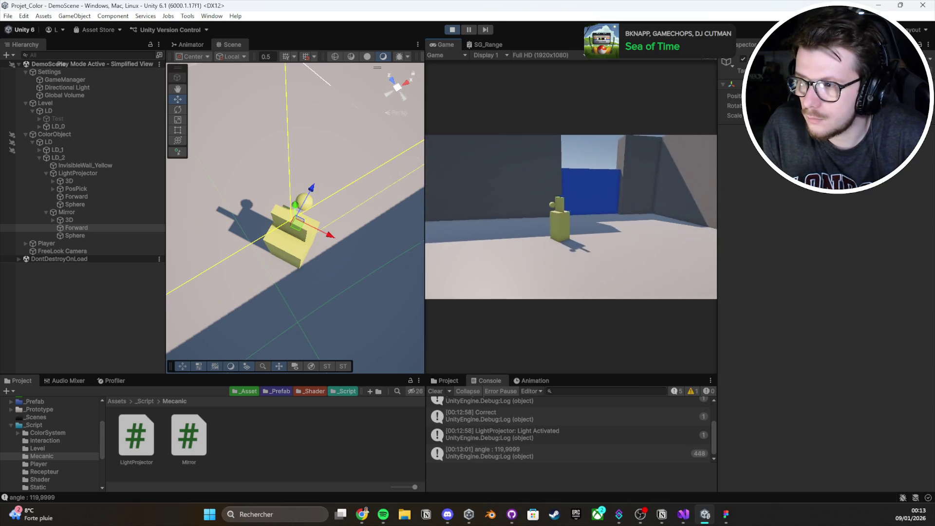
Step: Rotate the Mirror with the Rotate tool to vary the reflected angle, then stop play
{"action": "left_click", "coordinate": [126, 212]}
{"action": "key", "text": "e"}
{"action": "mouse_move", "coordinate": [306, 256]}
{"action": "left_mouse_down"}
{"action": "mouse_move", "coordinate": [321, 273]}
{"action": "mouse_move", "coordinate": [386, 270]}
{"action": "mouse_move", "coordinate": [128, 264]}
{"action": "mouse_move", "coordinate": [428, 270]}
{"action": "mouse_move", "coordinate": [386, 276]}
{"action": "mouse_move", "coordinate": [413, 276]}
{"action": "left_mouse_up"}
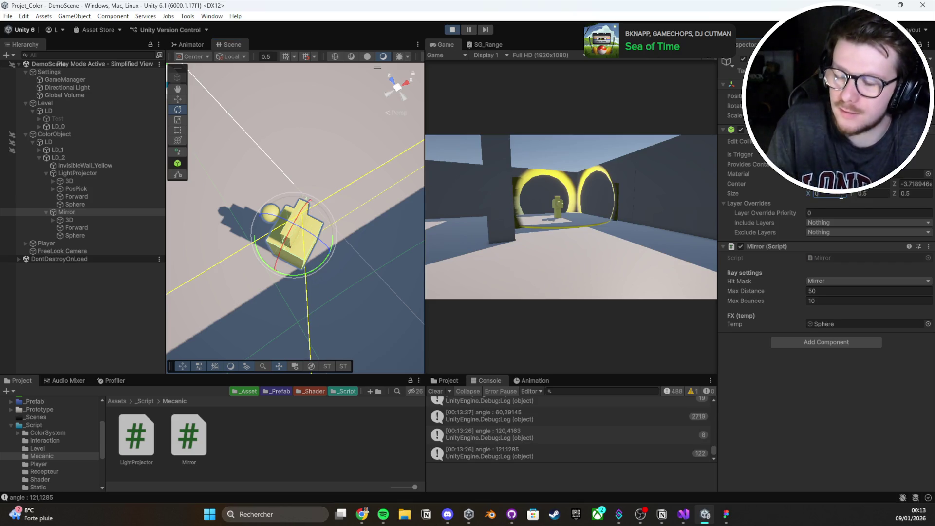
{"action": "mouse_move", "coordinate": [302, 272]}
{"action": "left_mouse_down"}
{"action": "mouse_move", "coordinate": [154, 272]}
{"action": "mouse_move", "coordinate": [273, 271]}
{"action": "mouse_move", "coordinate": [455, 187]}
{"action": "mouse_move", "coordinate": [451, 197]}
{"action": "left_mouse_up"}
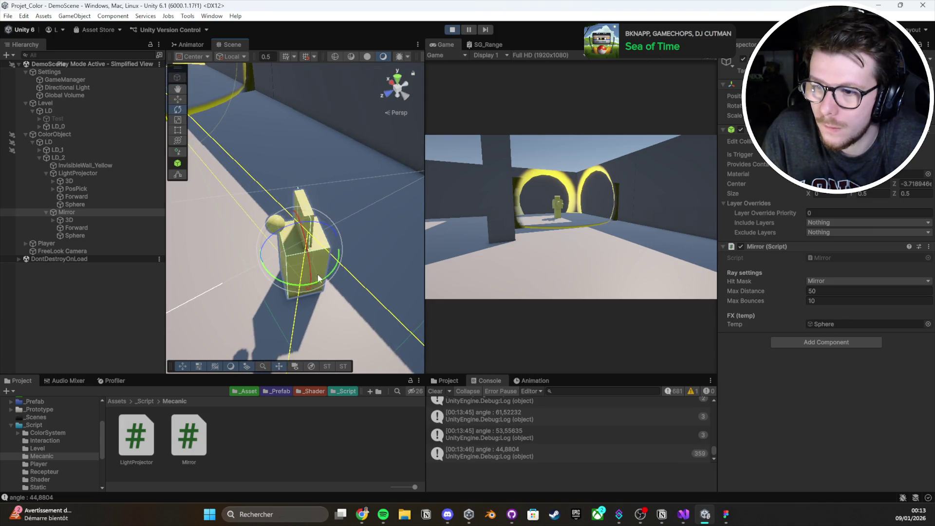
{"action": "left_click_drag", "start_coordinate": [314, 283], "coordinate": [463, 271]}
{"action": "mouse_move", "coordinate": [330, 253]}
{"action": "left_mouse_down"}
{"action": "mouse_move", "coordinate": [296, 246]}
{"action": "mouse_move", "coordinate": [385, 246]}
{"action": "left_mouse_up"}
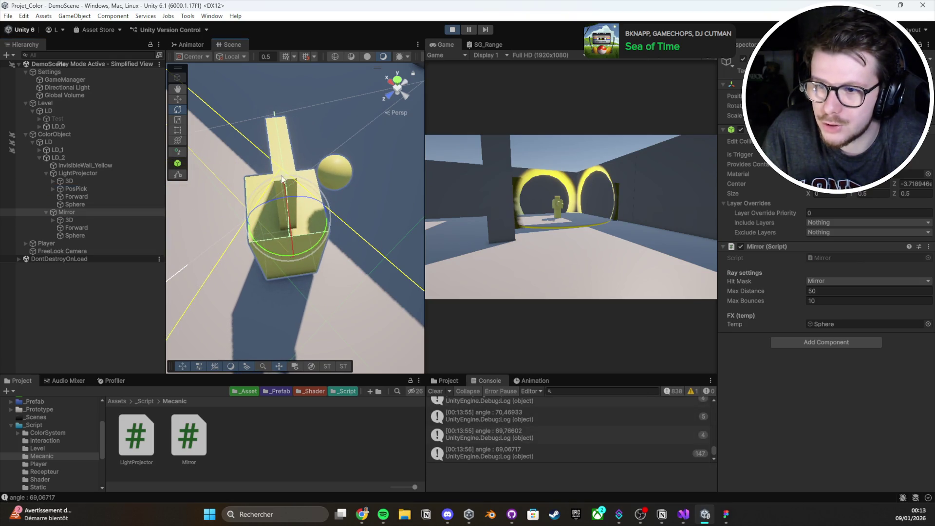
{"action": "mouse_move", "coordinate": [370, 204]}
{"action": "left_mouse_down"}
{"action": "mouse_move", "coordinate": [434, 163]}
{"action": "mouse_move", "coordinate": [441, 137]}
{"action": "mouse_move", "coordinate": [543, 140]}
{"action": "mouse_move", "coordinate": [341, 170]}
{"action": "mouse_move", "coordinate": [303, 186]}
{"action": "mouse_move", "coordinate": [434, 244]}
{"action": "mouse_move", "coordinate": [524, 190]}
{"action": "mouse_move", "coordinate": [431, 54]}
{"action": "left_mouse_up"}
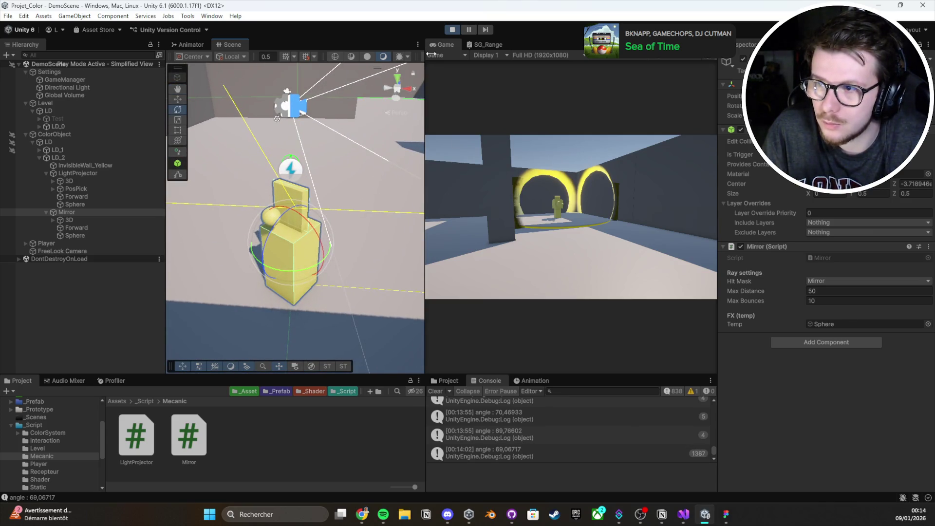
{"action": "left_click", "coordinate": [455, 28]}
{"action": "key", "text": "alt+Tab"}
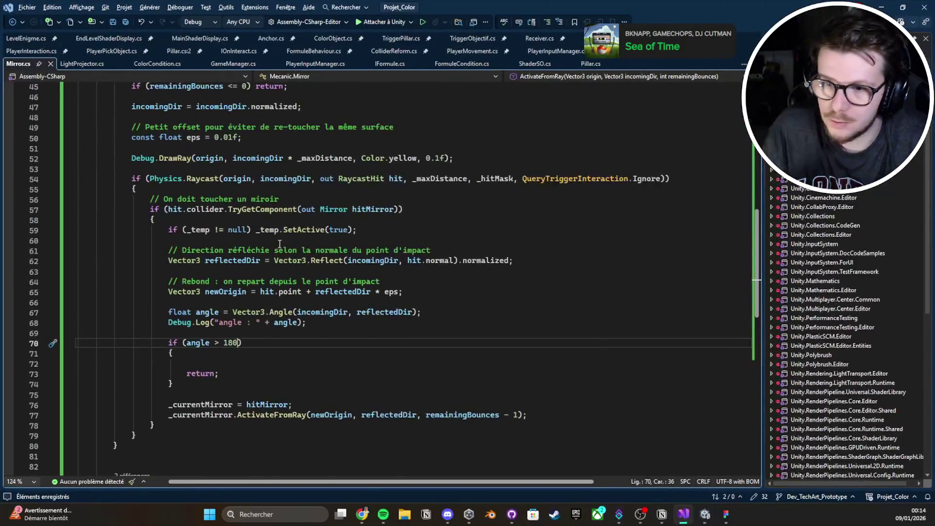
Step: Add [SerializeField] private Transform _originRaycast; under #region Variable and save
{"action": "left_click", "coordinate": [292, 215]}
{"action": "key", "text": "Up"}
{"action": "key", "text": "Up"}
{"action": "key", "text": "Up"}
{"action": "key", "text": "Return"}
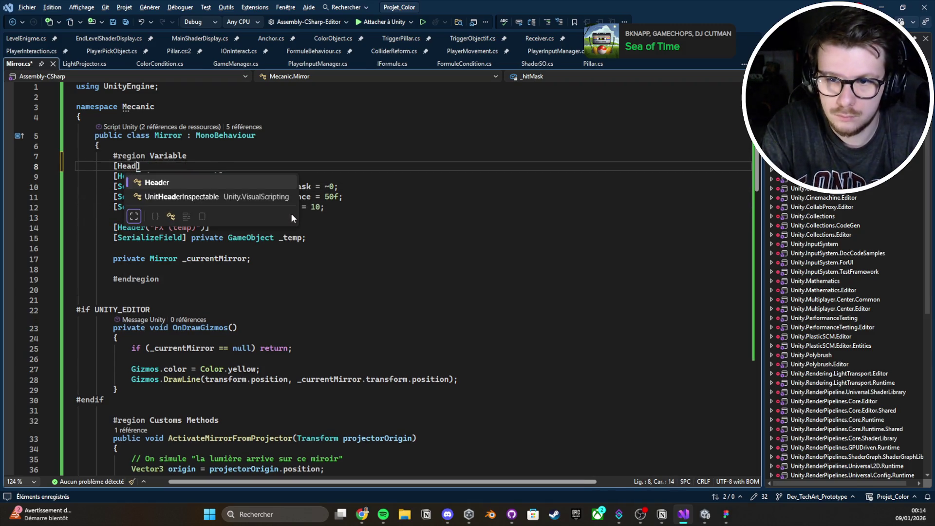
{"action": "key", "text": "BackSpace"}
{"action": "type", "text": "Ser"}
{"action": "key", "text": "Tab"}
{"action": "type", "text": "] private "}
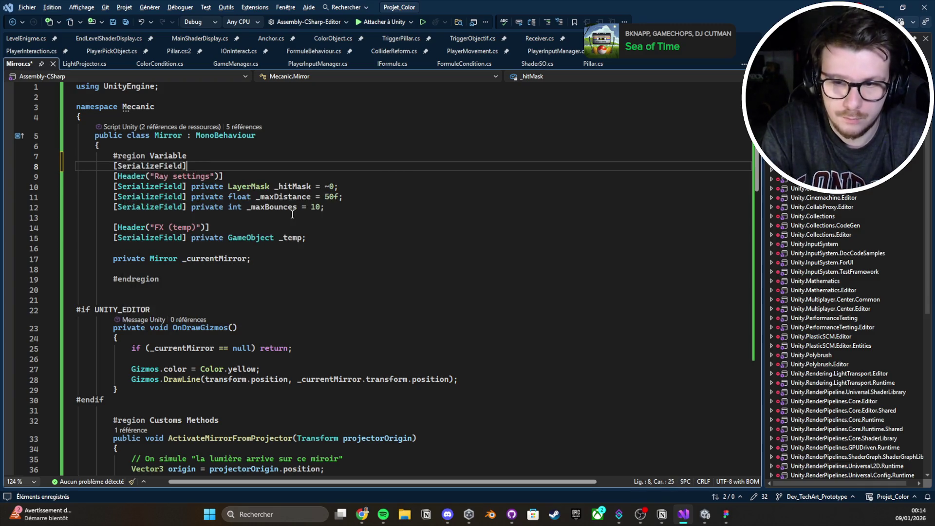
{"action": "type", "text": "Transform _originRa"}
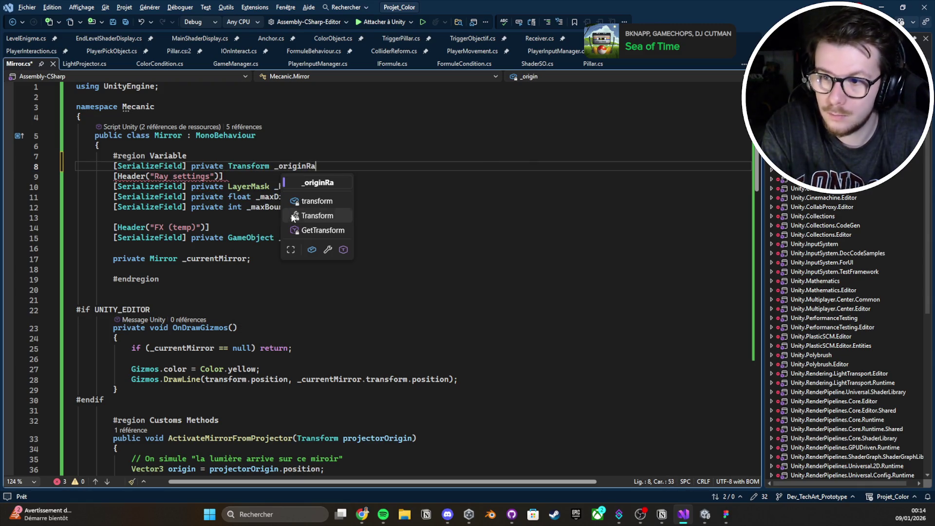
{"action": "key", "text": "ctrl+BackSpace"}
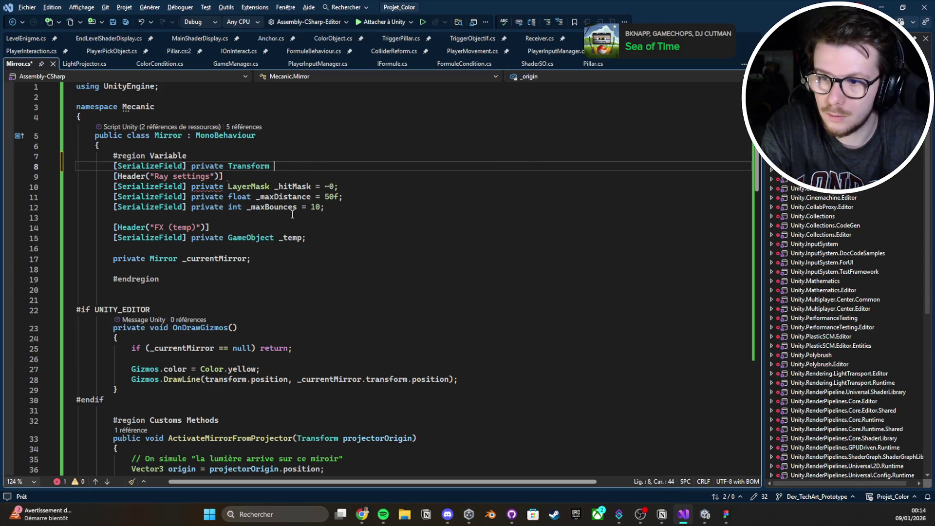
{"action": "type", "text": "_originRaycast;"}
{"action": "key", "text": "ctrl+s"}
{"action": "key", "text": "Return"}
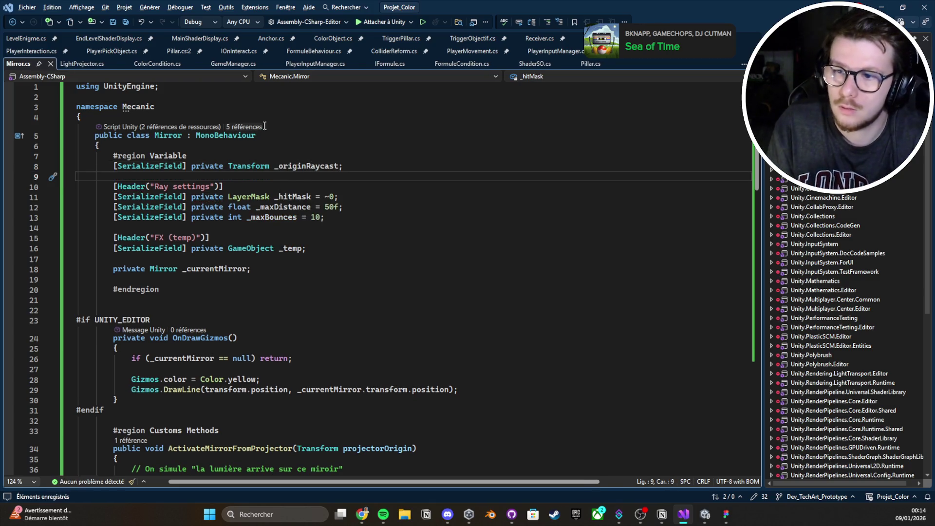
{"action": "double_click", "coordinate": [309, 168]}
{"action": "key", "text": "ctrl+c"}
Step: Make the DrawRay call on line 54 start from _originRaycast.transform.position instead of origin
{"action": "scroll", "coordinate": [211, 301], "scroll_direction": "down", "scroll_amount": 11}
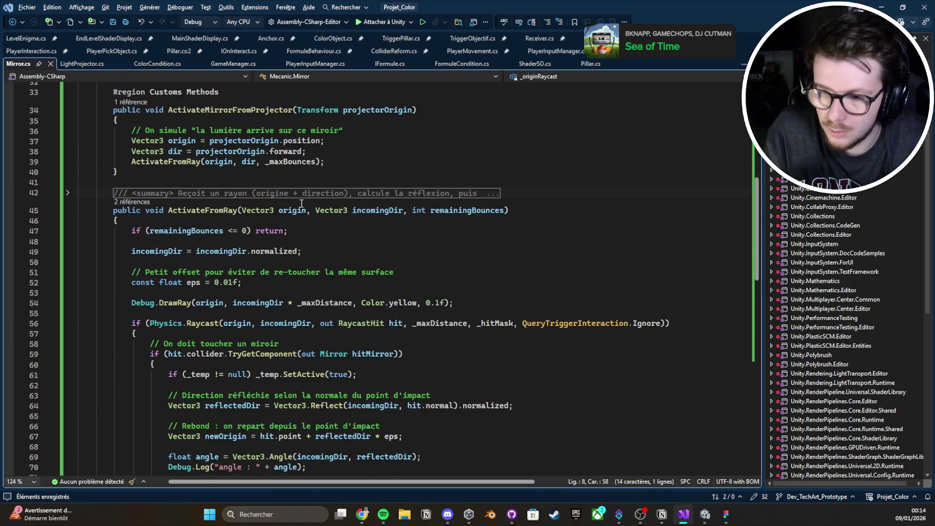
{"action": "double_click", "coordinate": [293, 180]}
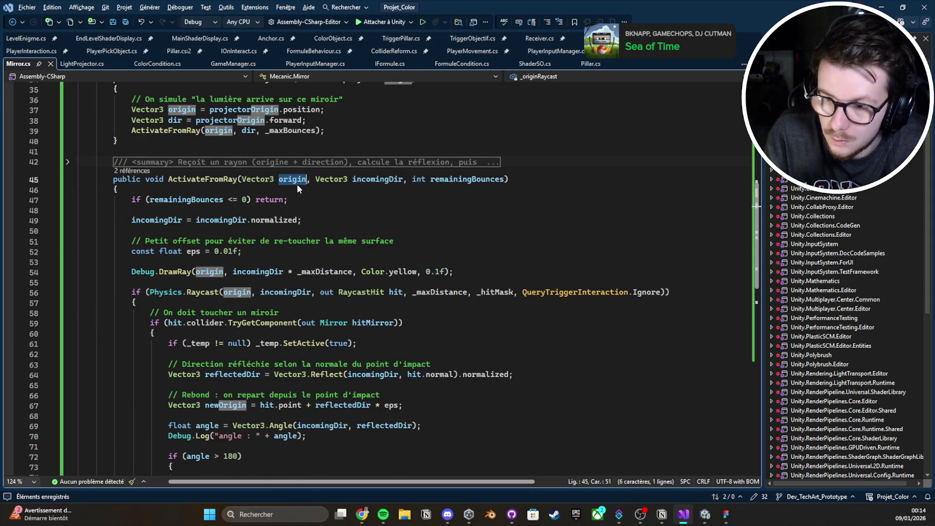
{"action": "double_click", "coordinate": [210, 273]}
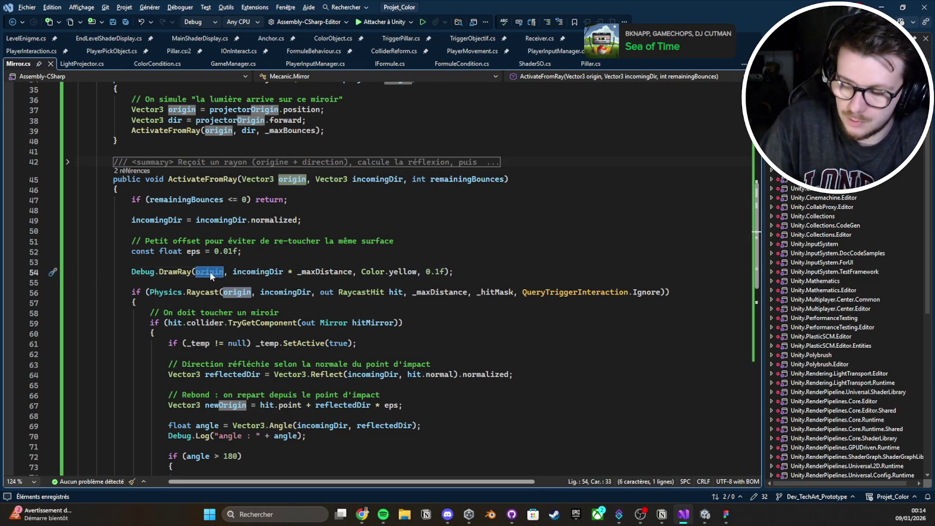
{"action": "key", "text": "ctrl+v"}
{"action": "type", "text": ".t"}
{"action": "key", "text": "Tab"}
{"action": "type", "text": ".p"}
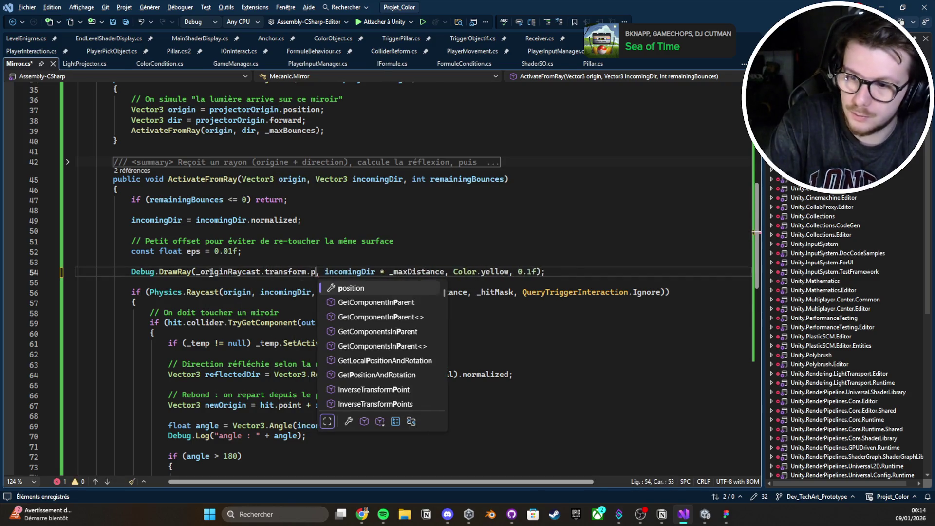
{"action": "key", "text": "Tab"}
{"action": "key", "text": "ctrl+d"}
{"action": "key", "text": "ctrl+z"}
{"action": "double_click", "coordinate": [201, 273]}
{"action": "left_click_drag", "start_coordinate": [200, 274], "coordinate": [342, 271]}
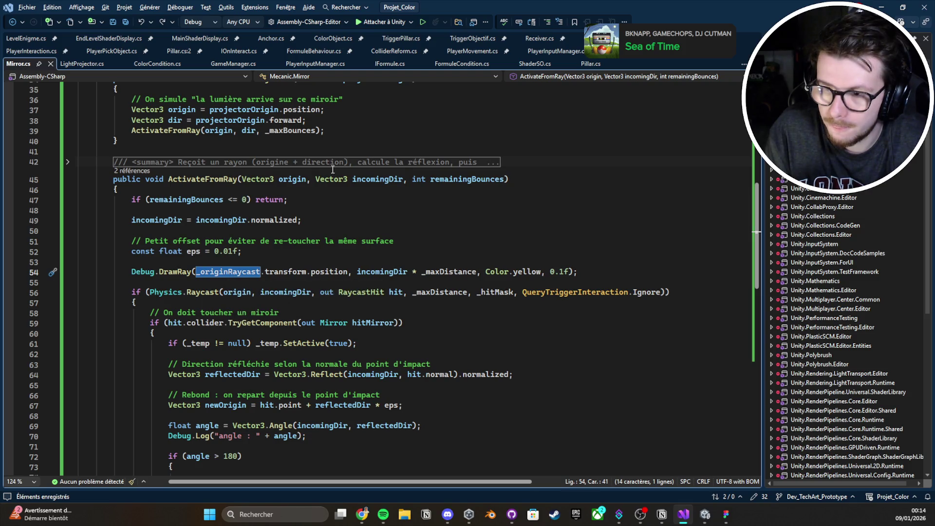
Step: Remove the Vector3 origin parameter from ActivateFromRay and newOrigin from its recursive call, then save
{"action": "left_click", "coordinate": [269, 191]}
{"action": "left_click", "coordinate": [266, 211]}
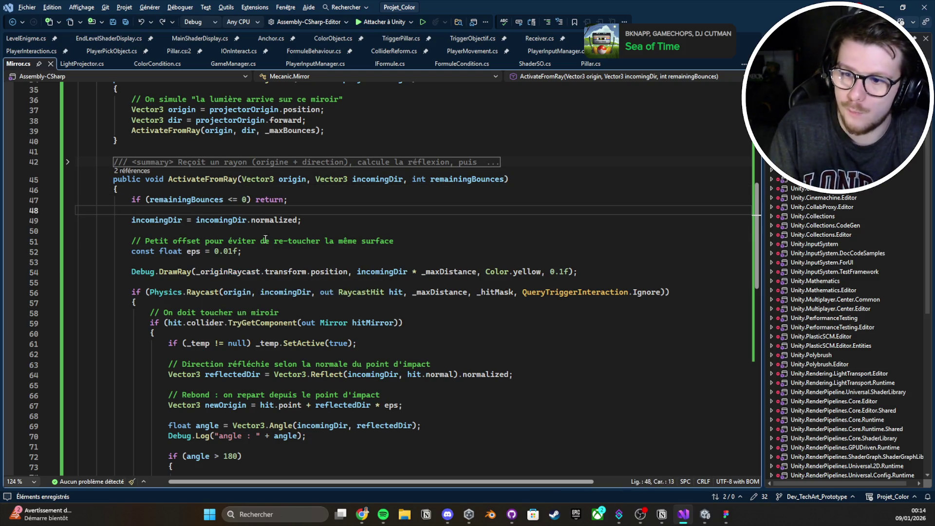
{"action": "left_click_drag", "start_coordinate": [245, 179], "coordinate": [317, 180]}
{"action": "key", "text": "BackSpace"}
{"action": "scroll", "coordinate": [303, 289], "scroll_direction": "down", "scroll_amount": 5}
{"action": "left_click", "coordinate": [313, 374]}
{"action": "key", "text": "Delete"}
{"action": "key", "text": "Delete"}
{"action": "key", "text": "Delete"}
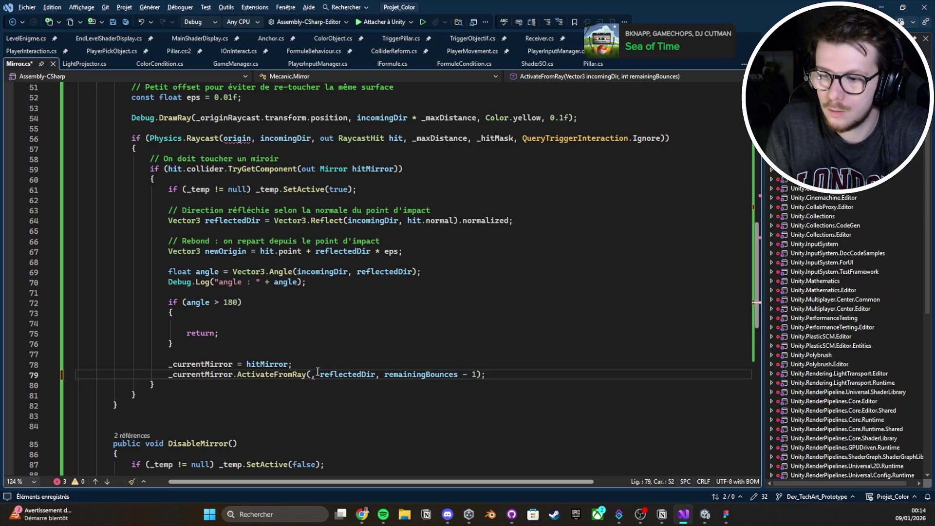
{"action": "scroll", "coordinate": [335, 333], "scroll_direction": "up", "scroll_amount": 4}
{"action": "key", "text": "ctrl+s"}
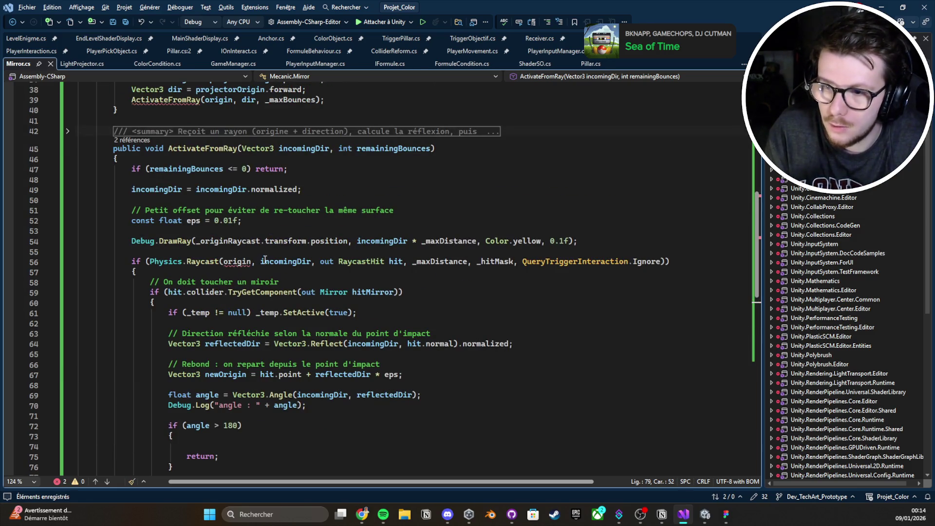
Step: Make Physics.Raycast use _originRaycast.transform.position as its origin and save Mirror.cs
{"action": "double_click", "coordinate": [235, 241]}
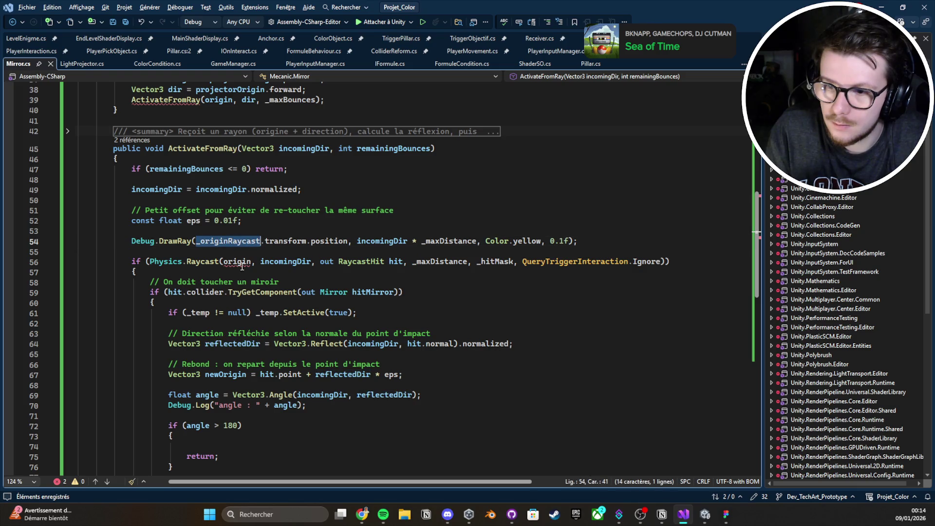
{"action": "key", "text": "ctrl+c"}
{"action": "double_click", "coordinate": [242, 263]}
{"action": "key", "text": "ctrl+v"}
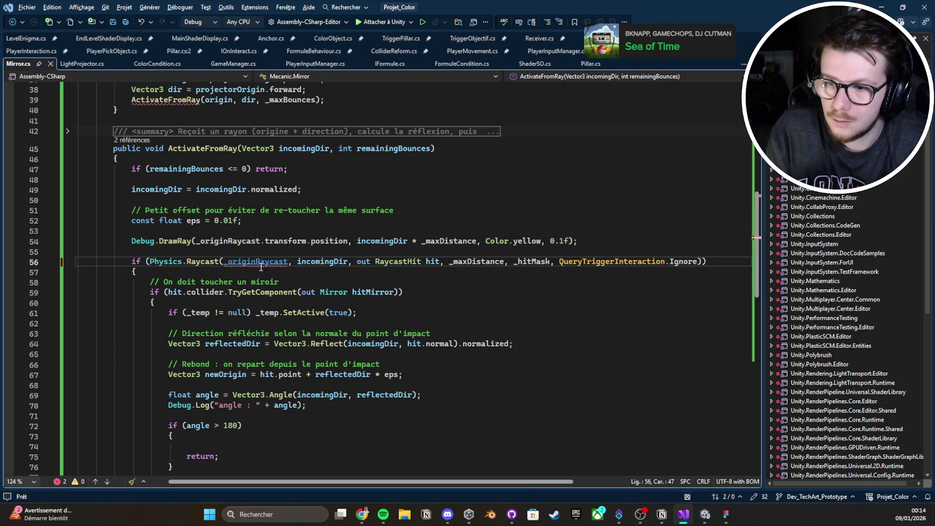
{"action": "type", "text": ".transform.po"}
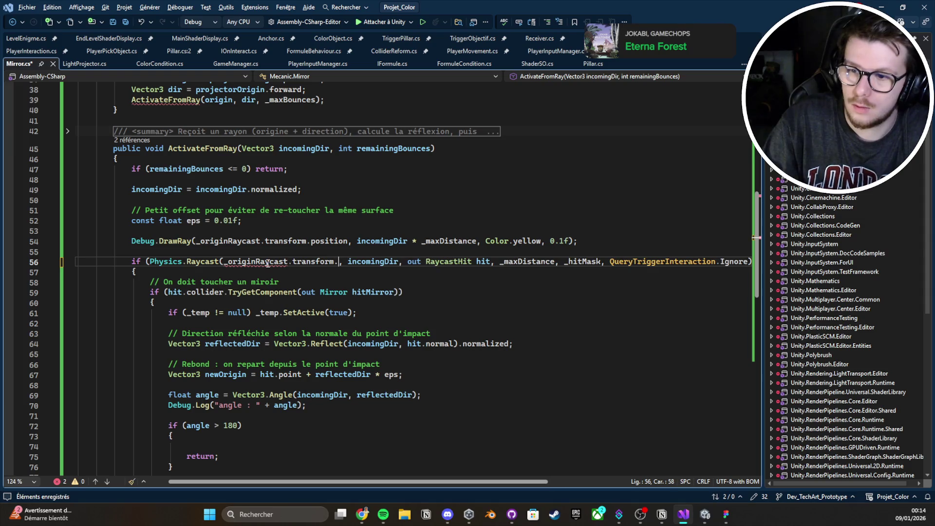
{"action": "key", "text": "Tab"}
{"action": "key", "text": "ctrl+s"}
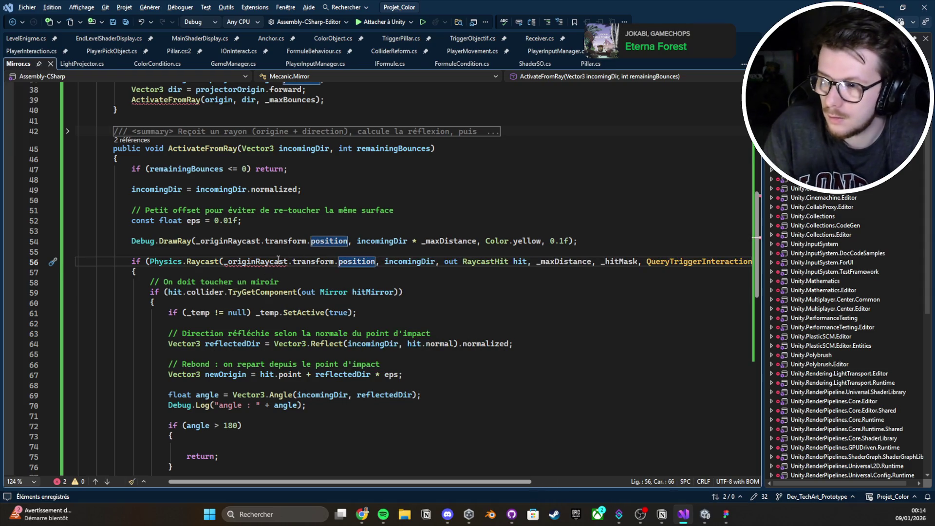
{"action": "key", "text": "Return"}
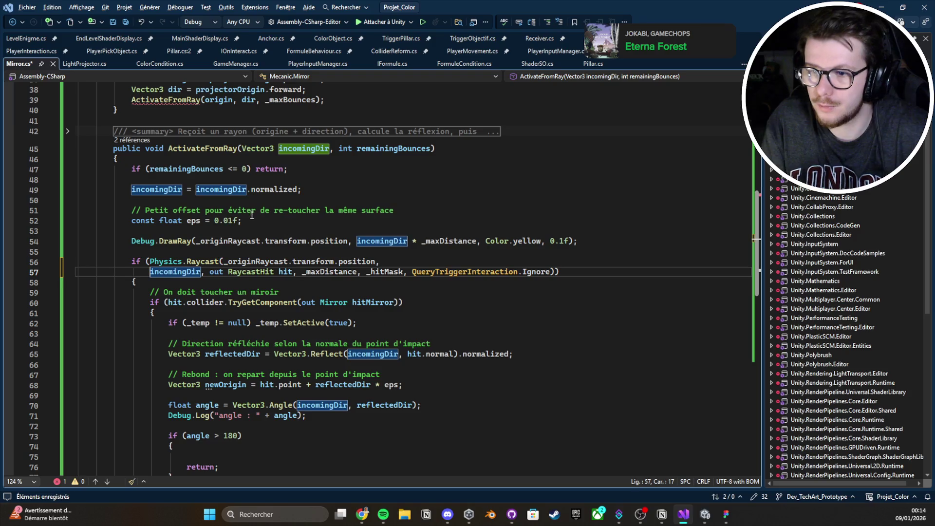
{"action": "left_click_drag", "start_coordinate": [197, 242], "coordinate": [331, 241]}
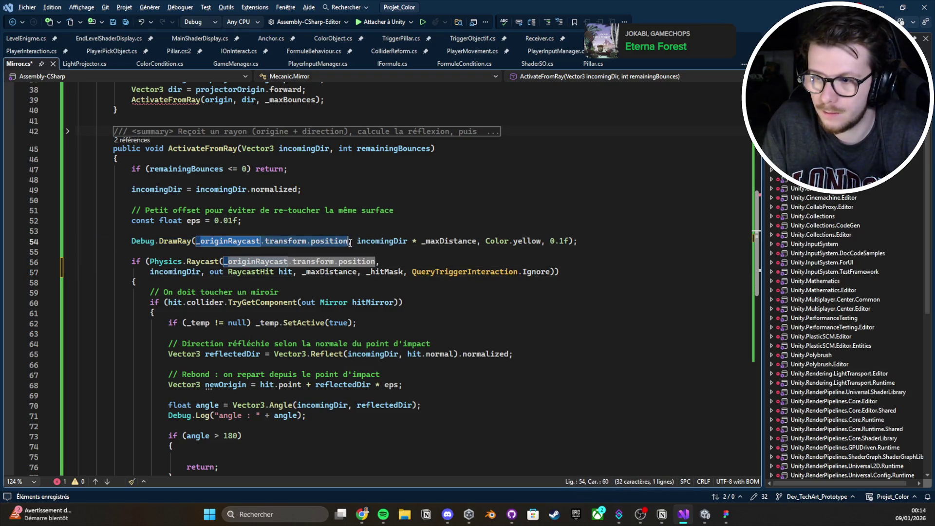
{"action": "key", "text": "ctrl+s"}
Step: Delete the origin argument on line 39 and the unused origin variable line, then save Mirror.cs
{"action": "scroll", "coordinate": [355, 252], "scroll_direction": "down", "scroll_amount": 5}
{"action": "left_click", "coordinate": [372, 250]}
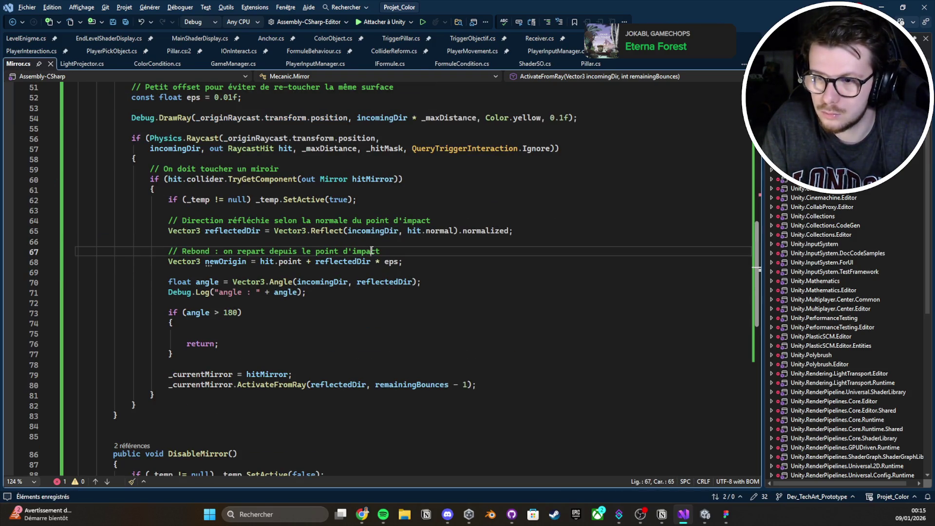
{"action": "scroll", "coordinate": [371, 250], "scroll_direction": "up", "scroll_amount": 3}
{"action": "scroll", "coordinate": [333, 232], "scroll_direction": "down", "scroll_amount": 4}
{"action": "scroll", "coordinate": [309, 157], "scroll_direction": "up", "scroll_amount": 5}
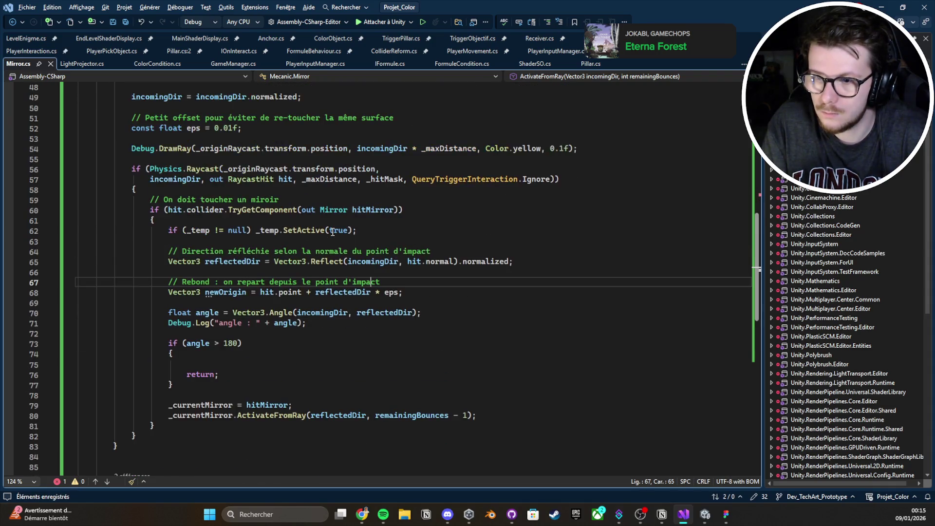
{"action": "scroll", "coordinate": [308, 158], "scroll_direction": "up", "scroll_amount": 4}
{"action": "double_click", "coordinate": [224, 223]}
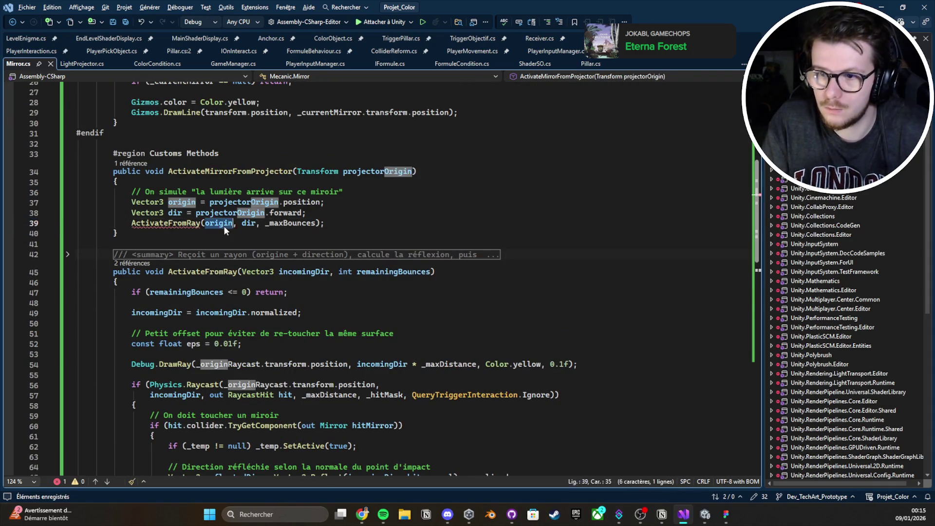
{"action": "key", "text": "BackSpace"}
{"action": "key", "text": "Delete"}
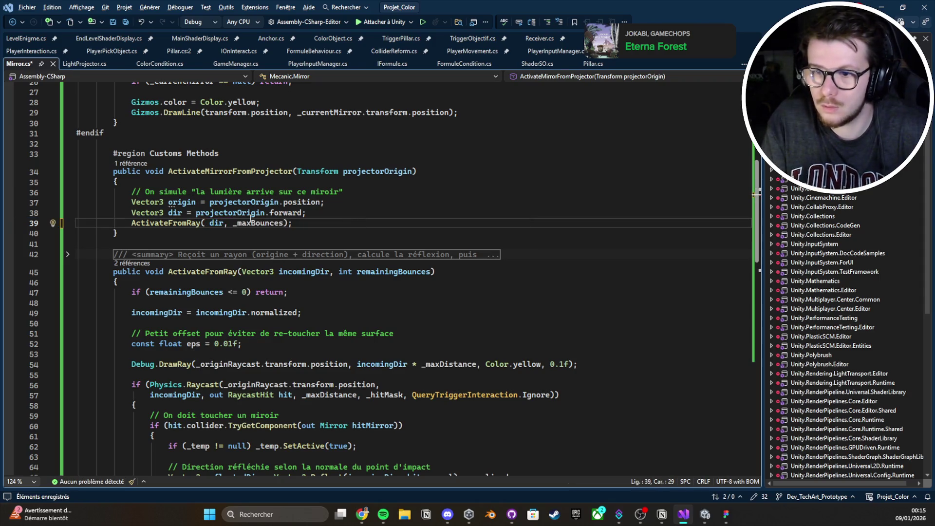
{"action": "key", "text": "Tab"}
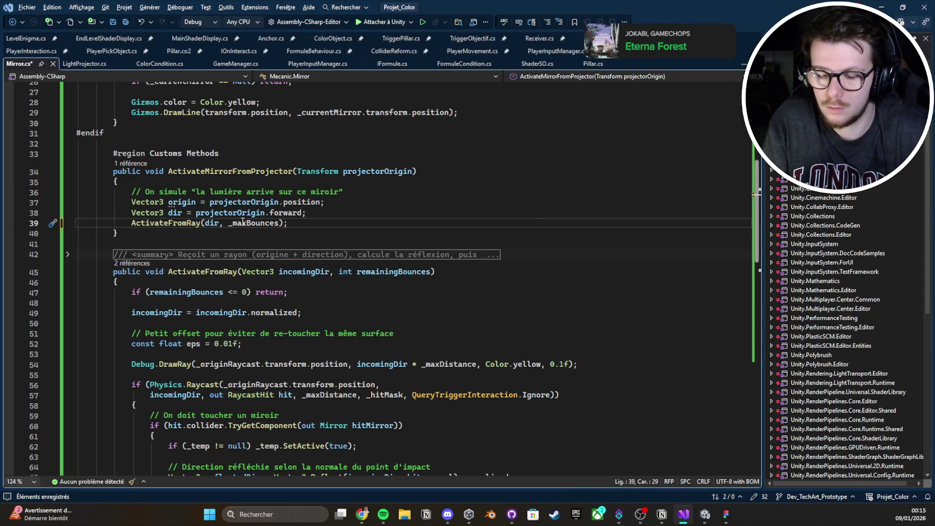
{"action": "left_click_drag", "start_coordinate": [325, 206], "coordinate": [359, 192]}
{"action": "key", "text": "BackSpace"}
{"action": "key", "text": "ctrl+s"}
Step: Switch to the LightProjector.cs script
{"action": "scroll", "coordinate": [362, 201], "scroll_direction": "down", "scroll_amount": 5}
{"action": "scroll", "coordinate": [341, 195], "scroll_direction": "up", "scroll_amount": 5}
{"action": "scroll", "coordinate": [301, 186], "scroll_direction": "down", "scroll_amount": 5}
{"action": "scroll", "coordinate": [300, 186], "scroll_direction": "down", "scroll_amount": 10}
{"action": "scroll", "coordinate": [299, 214], "scroll_direction": "up", "scroll_amount": 15}
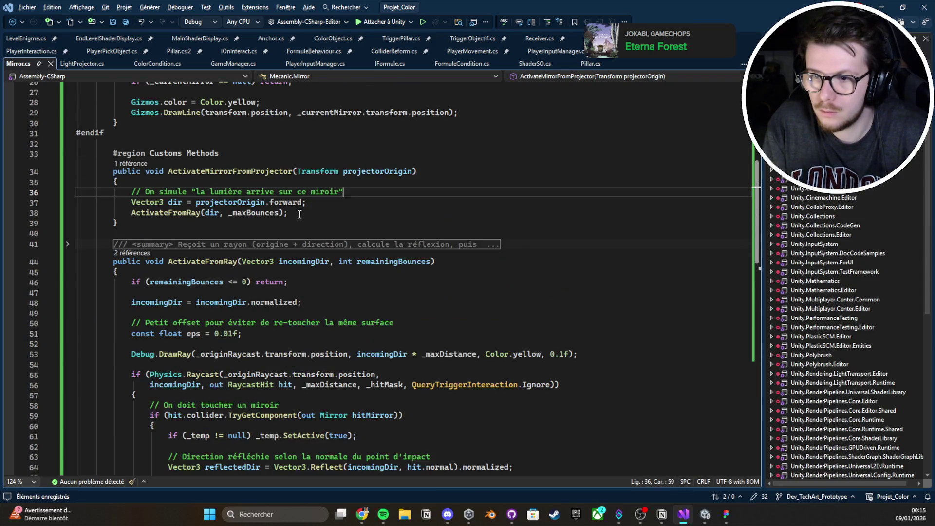
{"action": "scroll", "coordinate": [300, 214], "scroll_direction": "up", "scroll_amount": 9}
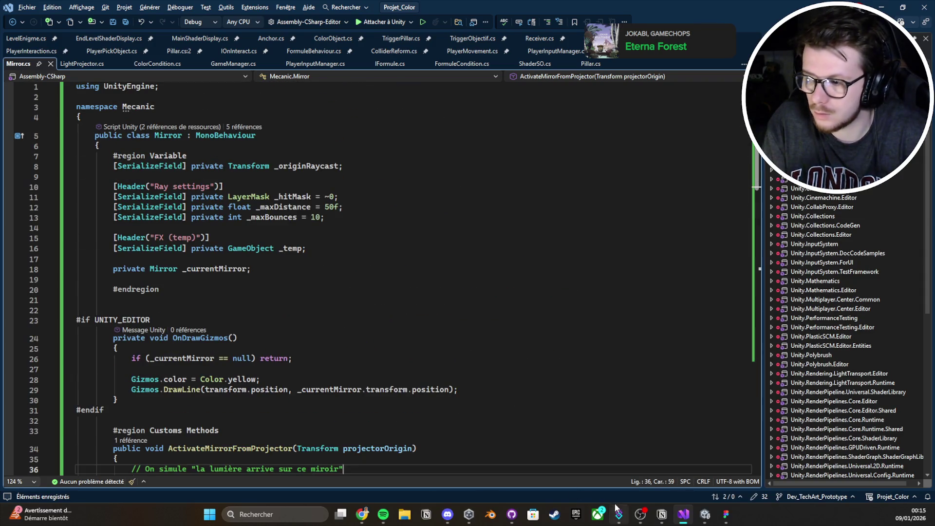
{"action": "left_click", "coordinate": [88, 65]}
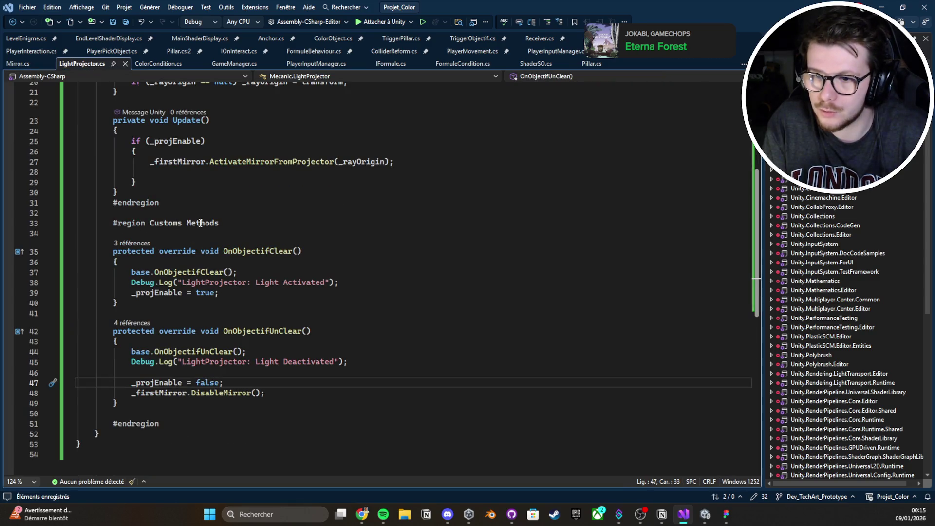
Step: Clear the Console and drag Forward into Origin Raycast on both LightProjector and Mirror
{"action": "left_click", "coordinate": [886, 9]}
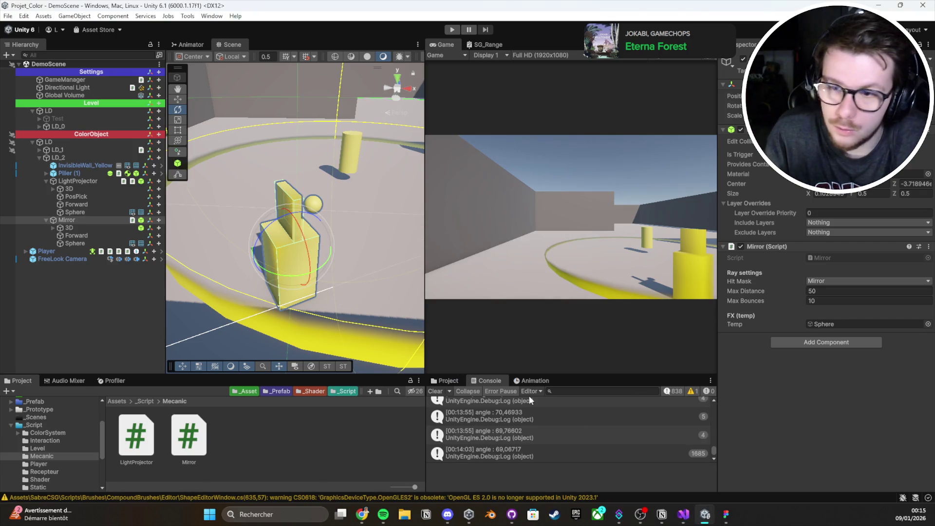
{"action": "left_click", "coordinate": [435, 391]}
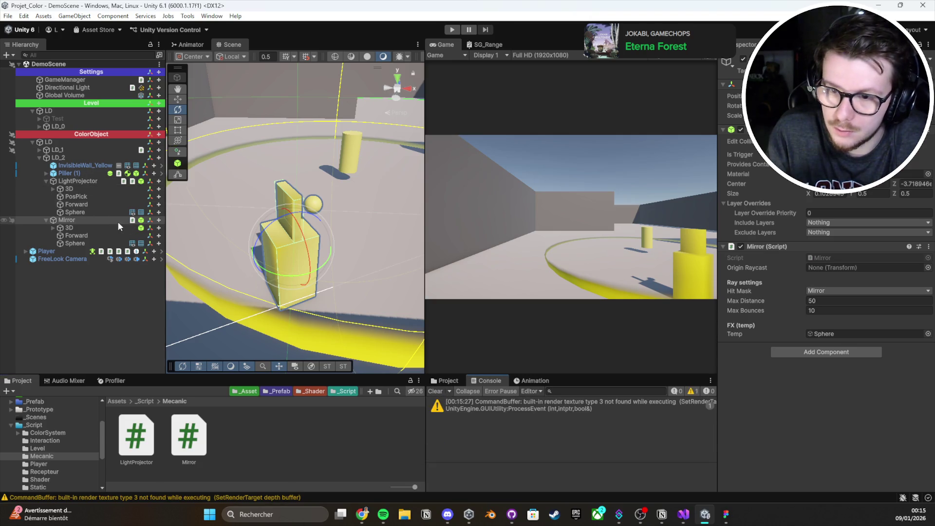
{"action": "left_click", "coordinate": [73, 181]}
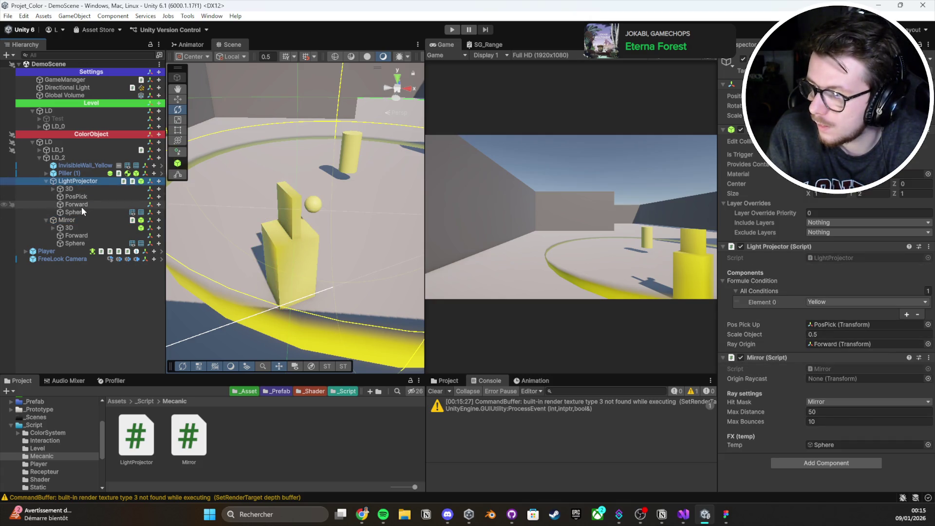
{"action": "mouse_move", "coordinate": [78, 204]}
{"action": "left_mouse_down"}
{"action": "mouse_move", "coordinate": [341, 293]}
{"action": "mouse_move", "coordinate": [848, 376]}
{"action": "left_mouse_up"}
{"action": "left_click", "coordinate": [82, 222]}
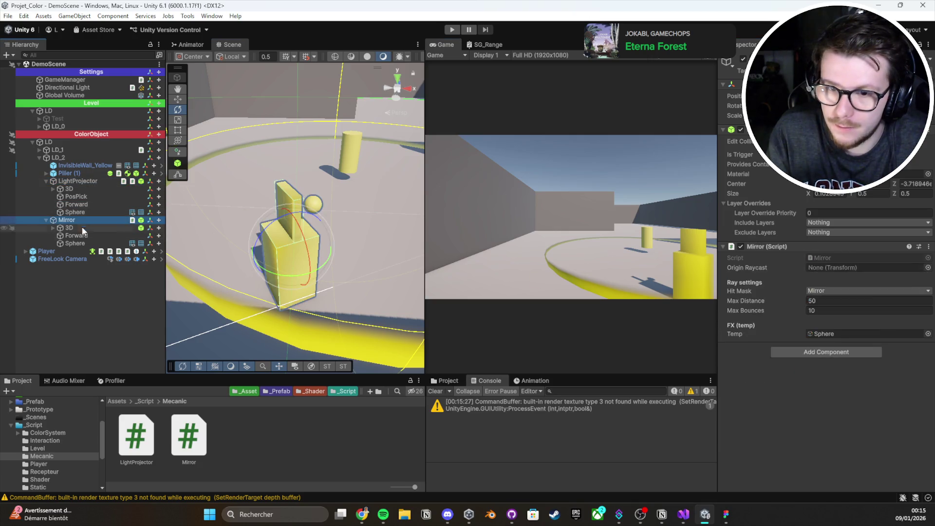
{"action": "left_click_drag", "start_coordinate": [77, 235], "coordinate": [886, 284]}
{"action": "left_click_drag", "start_coordinate": [839, 328], "coordinate": [843, 271]}
Step: Frame the Forward object and start play mode
{"action": "double_click", "coordinate": [78, 236]}
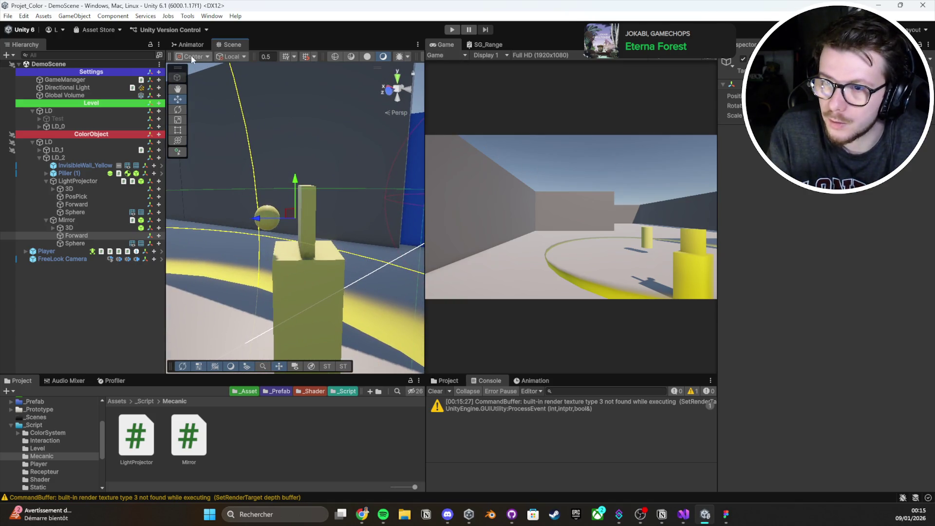
{"action": "left_click", "coordinate": [450, 33]}
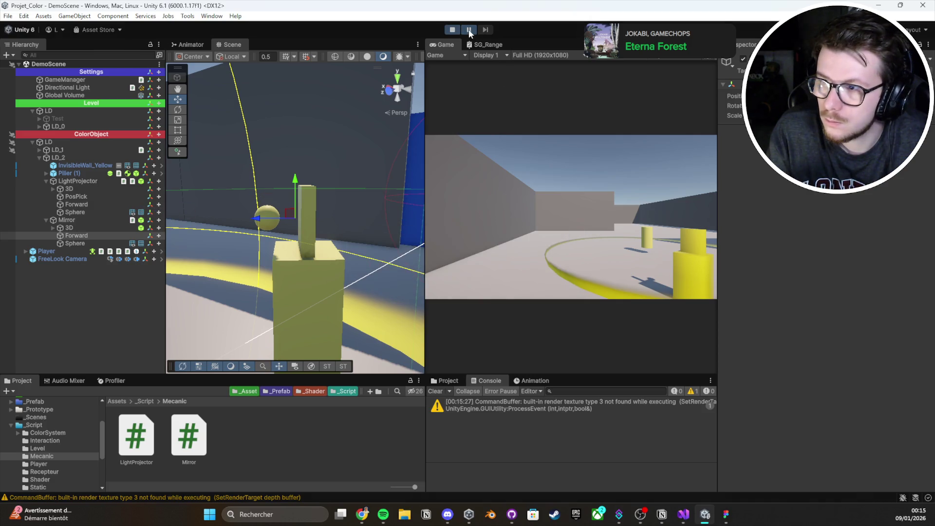
{"action": "key", "text": "e"}
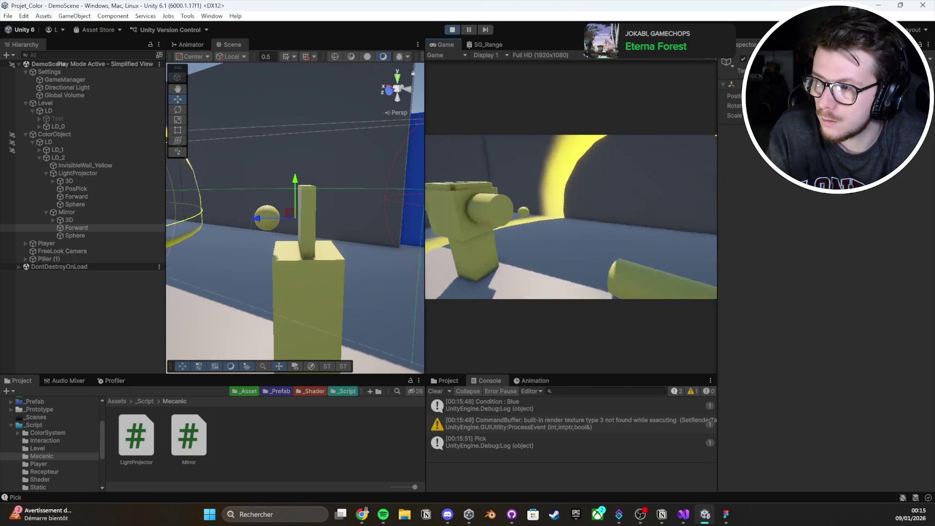
Step: Inspect Piller (1)'s collider, restart play, and carry the pillar until the projector lights up
{"action": "key", "text": "e"}
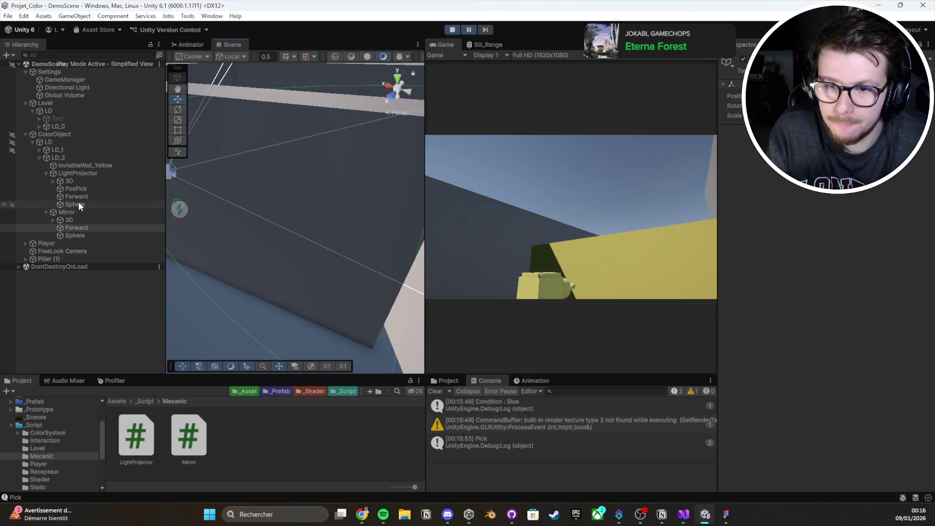
{"action": "left_click", "coordinate": [60, 257]}
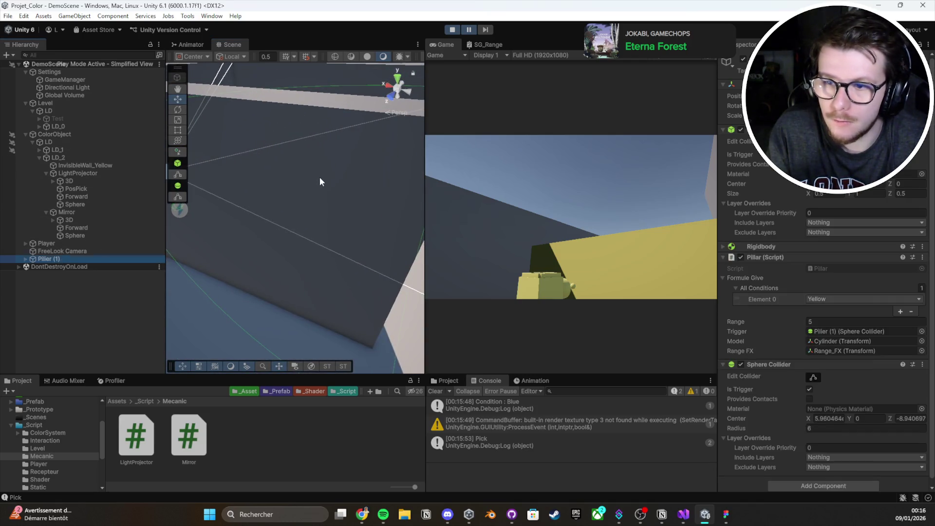
{"action": "key", "text": "f"}
{"action": "mouse_move", "coordinate": [296, 207]}
{"action": "left_mouse_down"}
{"action": "mouse_move", "coordinate": [400, 166]}
{"action": "mouse_move", "coordinate": [540, 132]}
{"action": "mouse_move", "coordinate": [86, 173]}
{"action": "mouse_move", "coordinate": [210, 176]}
{"action": "left_mouse_up"}
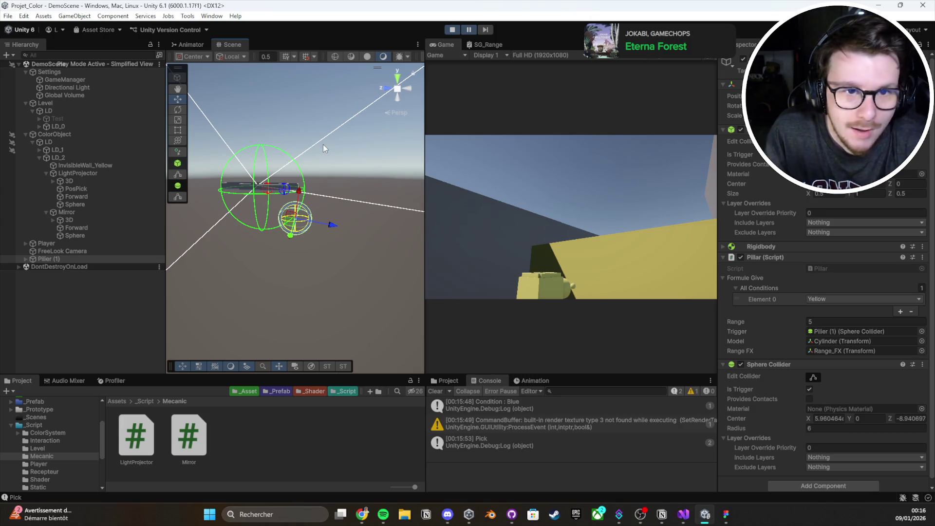
{"action": "left_click", "coordinate": [452, 30]}
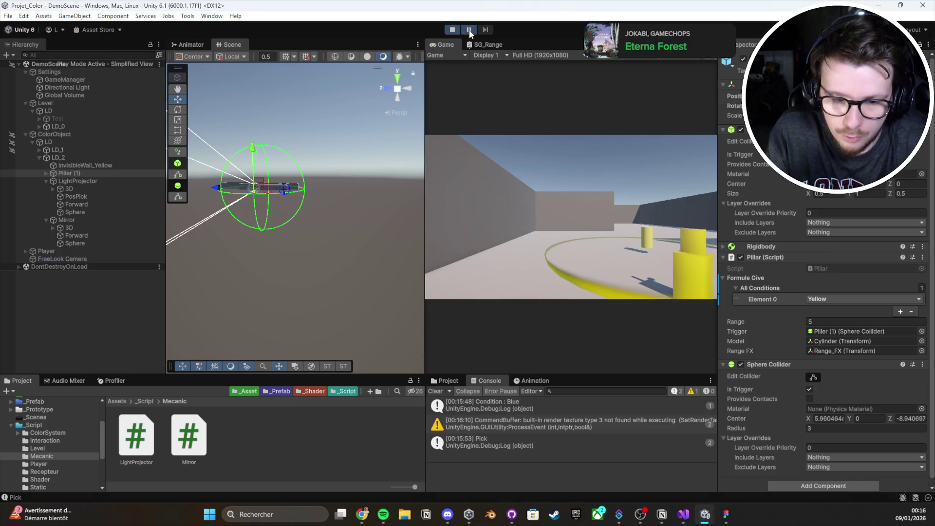
{"action": "key", "text": "e"}
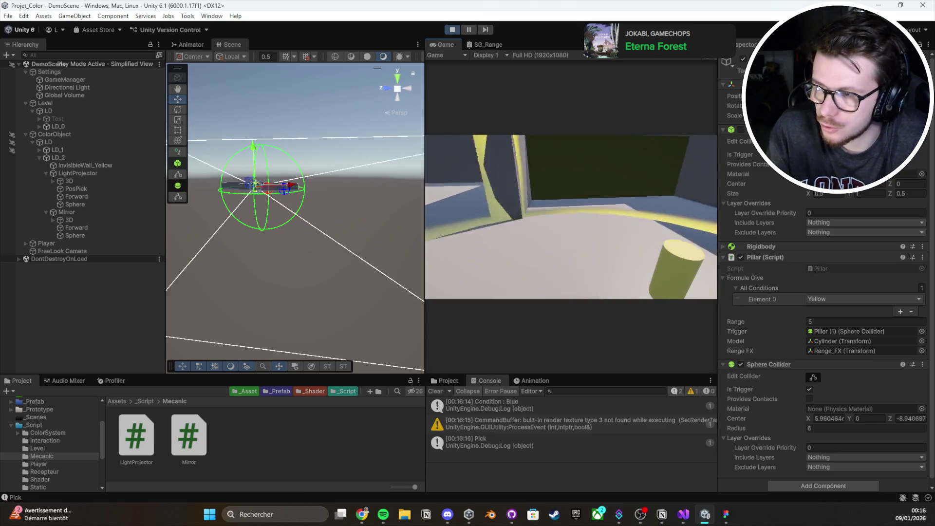
{"action": "key", "text": "e"}
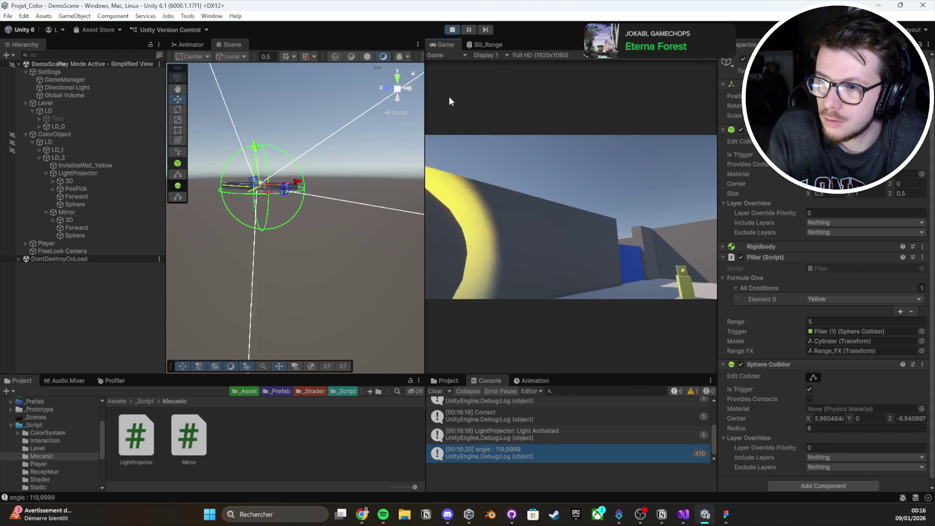
Step: Rotate the Mirror about its Y axis until the logged angle moves from 180 to about 60, then Ctrl+S
{"action": "key", "text": "f"}
{"action": "mouse_move", "coordinate": [267, 153]}
{"action": "left_mouse_down"}
{"action": "mouse_move", "coordinate": [292, 146]}
{"action": "mouse_move", "coordinate": [312, 128]}
{"action": "mouse_move", "coordinate": [302, 122]}
{"action": "left_mouse_up"}
{"action": "left_click", "coordinate": [89, 212]}
{"action": "double_click", "coordinate": [89, 212]}
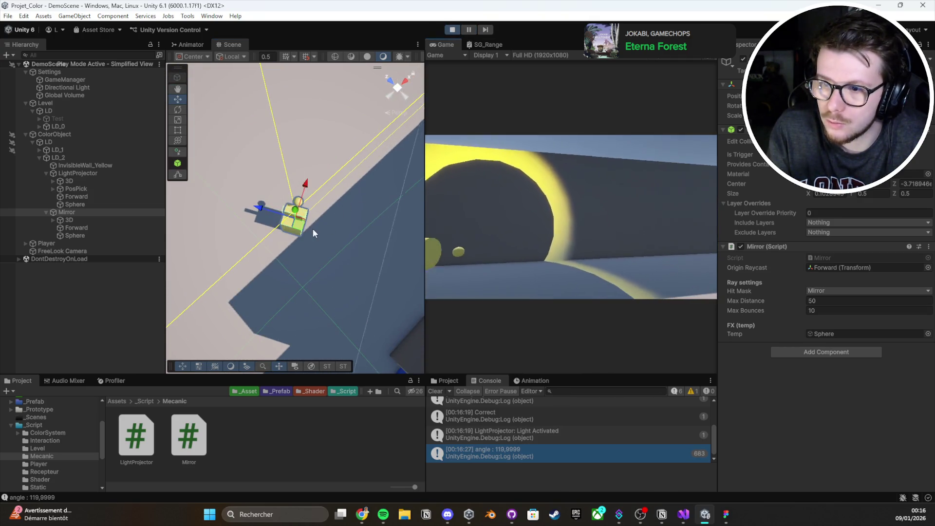
{"action": "double_click", "coordinate": [89, 211]}
{"action": "key", "text": "e"}
{"action": "mouse_move", "coordinate": [273, 254]}
{"action": "left_mouse_down"}
{"action": "mouse_move", "coordinate": [151, 250]}
{"action": "mouse_move", "coordinate": [171, 246]}
{"action": "left_mouse_up"}
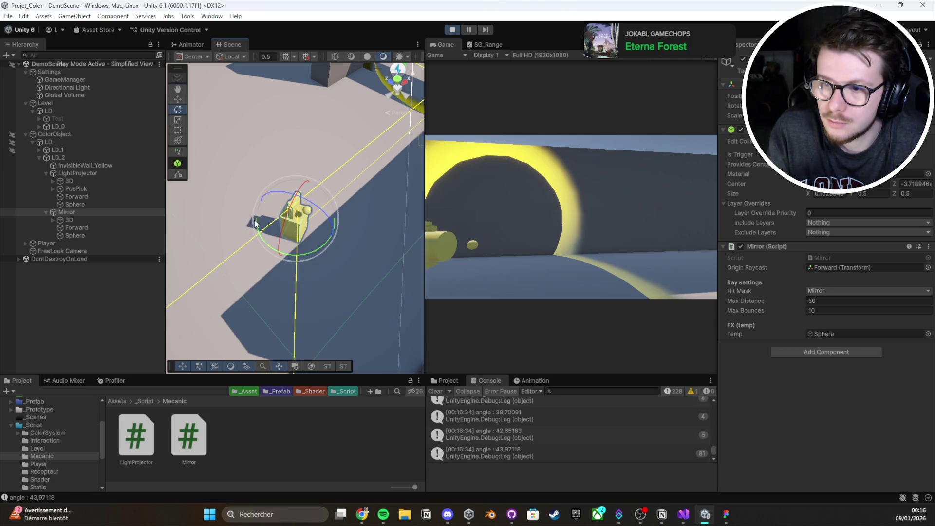
{"action": "mouse_move", "coordinate": [221, 206]}
{"action": "left_mouse_down"}
{"action": "mouse_move", "coordinate": [313, 209]}
{"action": "mouse_move", "coordinate": [327, 190]}
{"action": "left_mouse_up"}
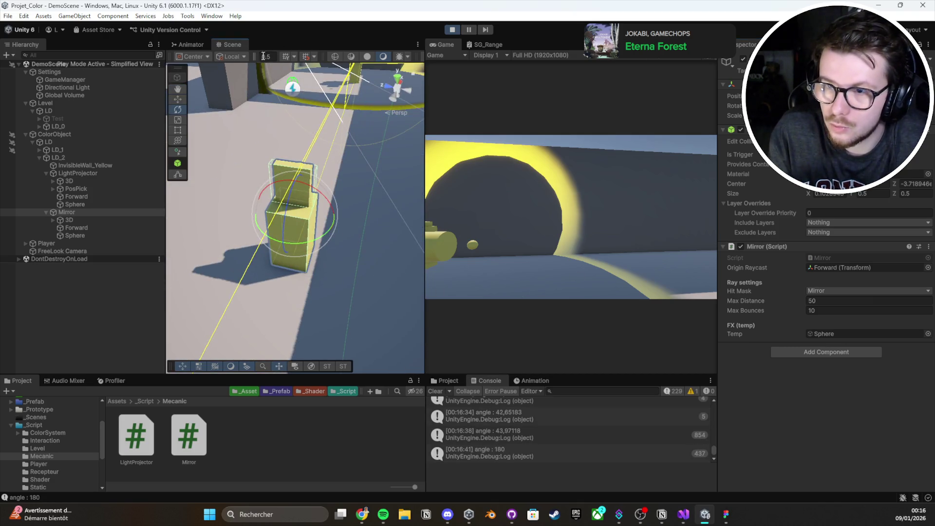
{"action": "mouse_move", "coordinate": [317, 240]}
{"action": "left_mouse_down"}
{"action": "mouse_move", "coordinate": [371, 240]}
{"action": "mouse_move", "coordinate": [341, 224]}
{"action": "mouse_move", "coordinate": [331, 242]}
{"action": "mouse_move", "coordinate": [349, 240]}
{"action": "mouse_move", "coordinate": [230, 231]}
{"action": "left_mouse_up"}
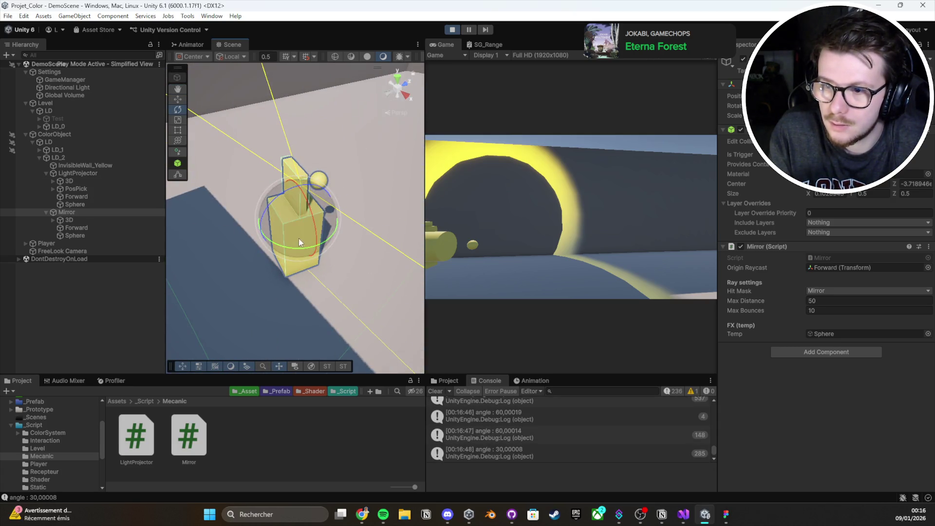
{"action": "mouse_move", "coordinate": [342, 235]}
{"action": "left_mouse_down"}
{"action": "mouse_move", "coordinate": [294, 247]}
{"action": "mouse_move", "coordinate": [292, 280]}
{"action": "mouse_move", "coordinate": [557, 274]}
{"action": "mouse_move", "coordinate": [654, 253]}
{"action": "mouse_move", "coordinate": [662, 237]}
{"action": "left_mouse_up"}
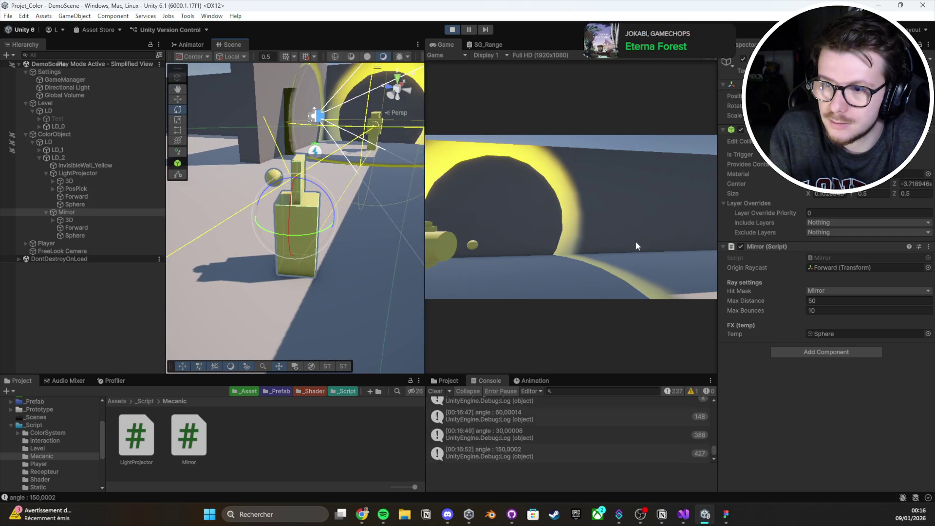
{"action": "mouse_move", "coordinate": [351, 248]}
{"action": "left_mouse_down"}
{"action": "mouse_move", "coordinate": [327, 247]}
{"action": "mouse_move", "coordinate": [327, 237]}
{"action": "mouse_move", "coordinate": [404, 234]}
{"action": "mouse_move", "coordinate": [297, 240]}
{"action": "left_mouse_up"}
{"action": "key", "text": "ctrl+s"}
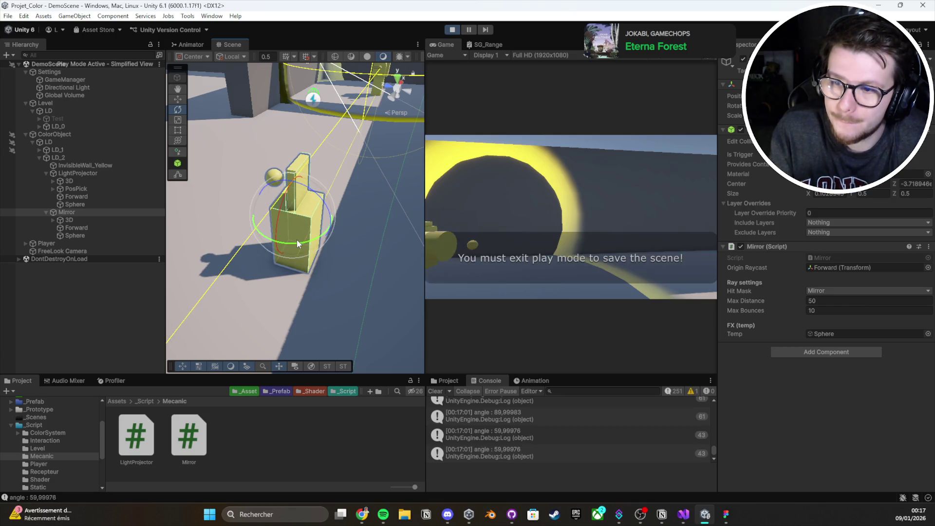
Step: Stop play mode, frame the mirror's Forward object, and check the last logged angle entry
{"action": "left_click", "coordinate": [453, 30]}
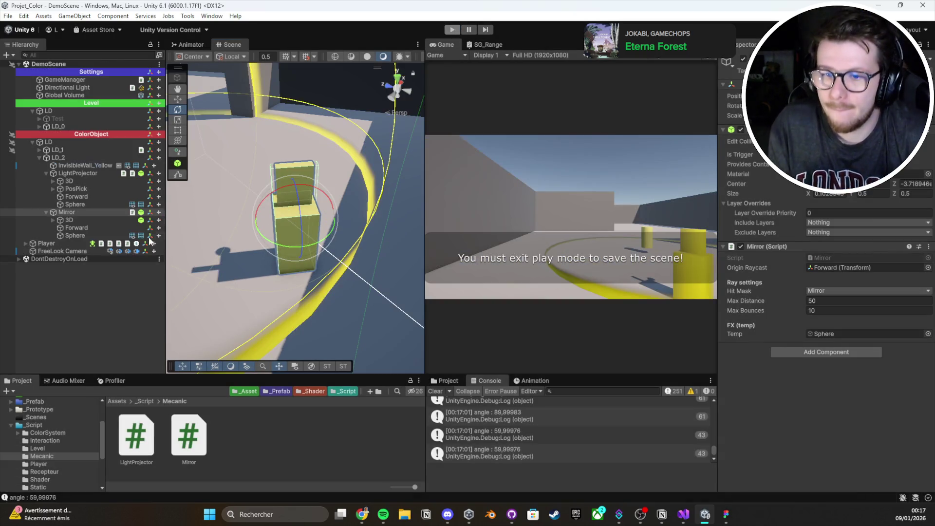
{"action": "double_click", "coordinate": [75, 235]}
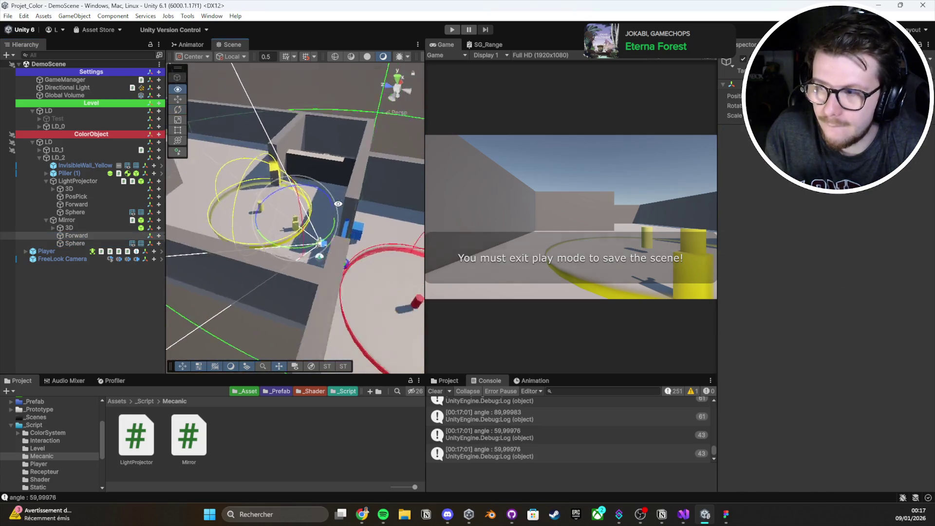
{"action": "key", "text": "w"}
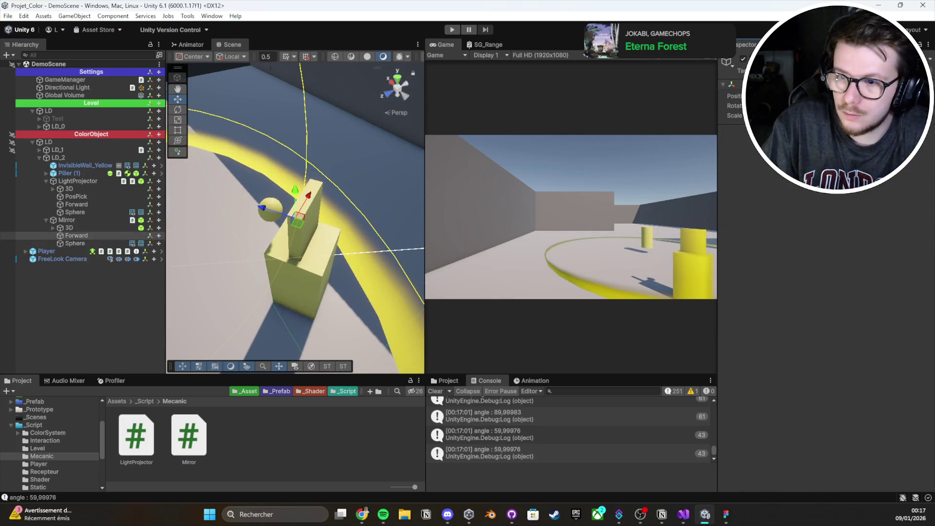
{"action": "left_click_drag", "start_coordinate": [185, 293], "coordinate": [456, 128]}
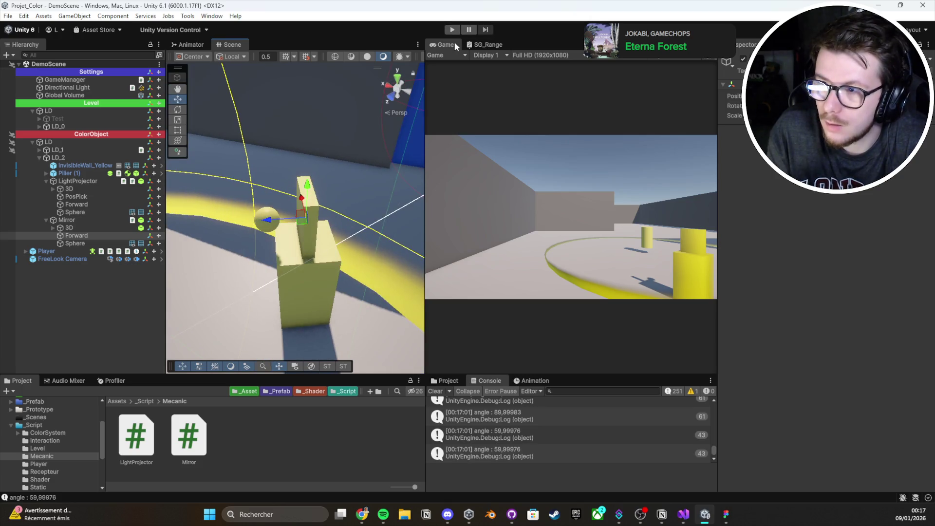
{"action": "left_click", "coordinate": [439, 403]}
{"action": "double_click", "coordinate": [439, 403]}
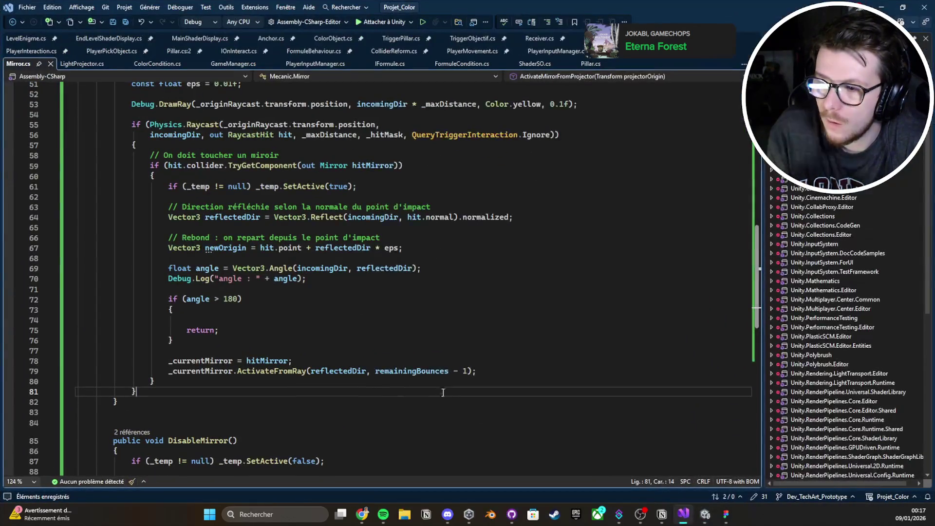
{"action": "key", "text": "alt+Tab"}
Step: Clear the Console, start play again and walk the player until the light activates
{"action": "left_click", "coordinate": [435, 392]}
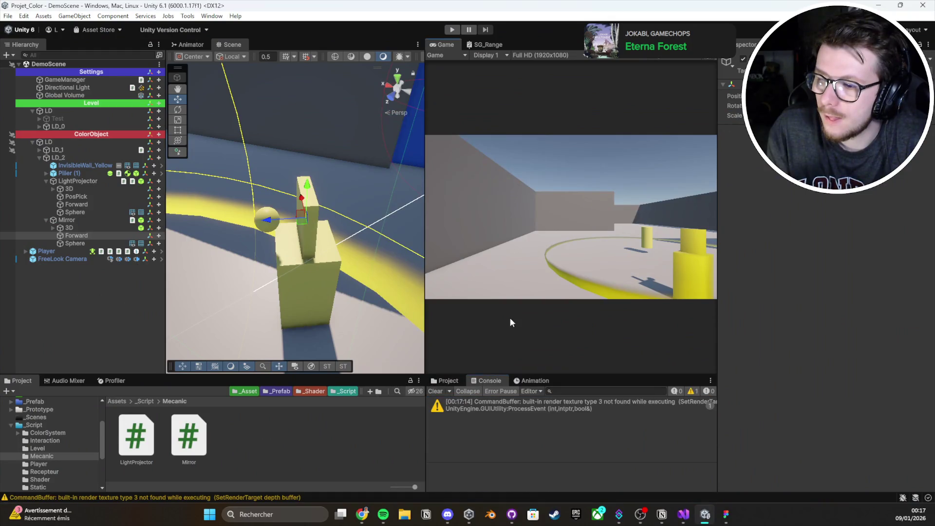
{"action": "left_click", "coordinate": [454, 31]}
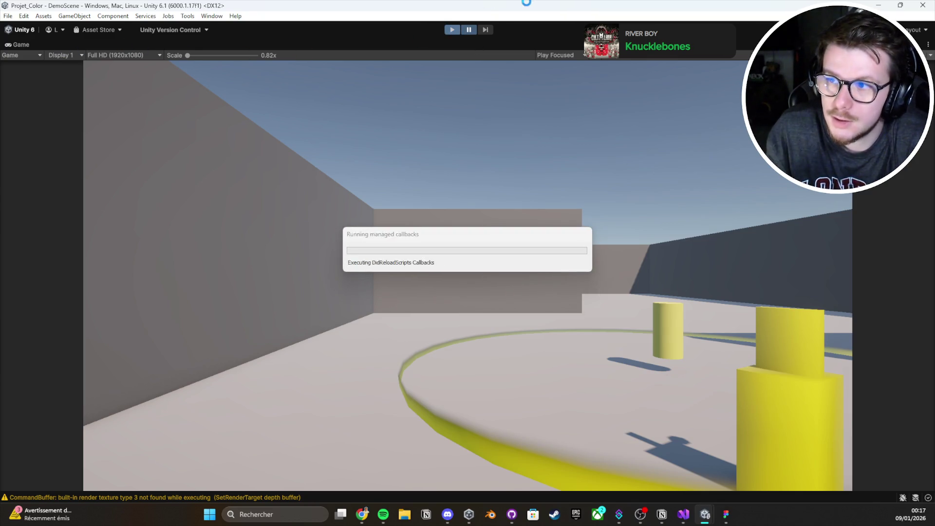
{"action": "left_click", "coordinate": [471, 63]}
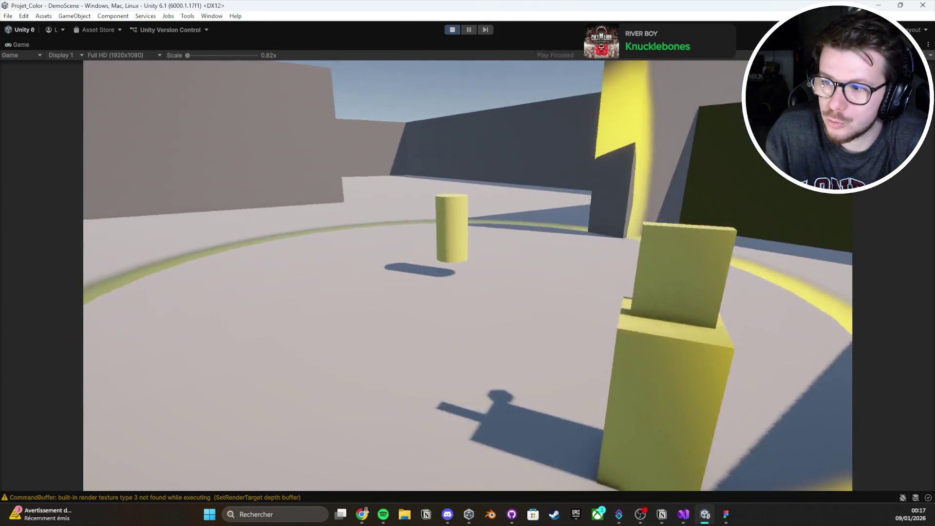
{"action": "key", "text": "w"}
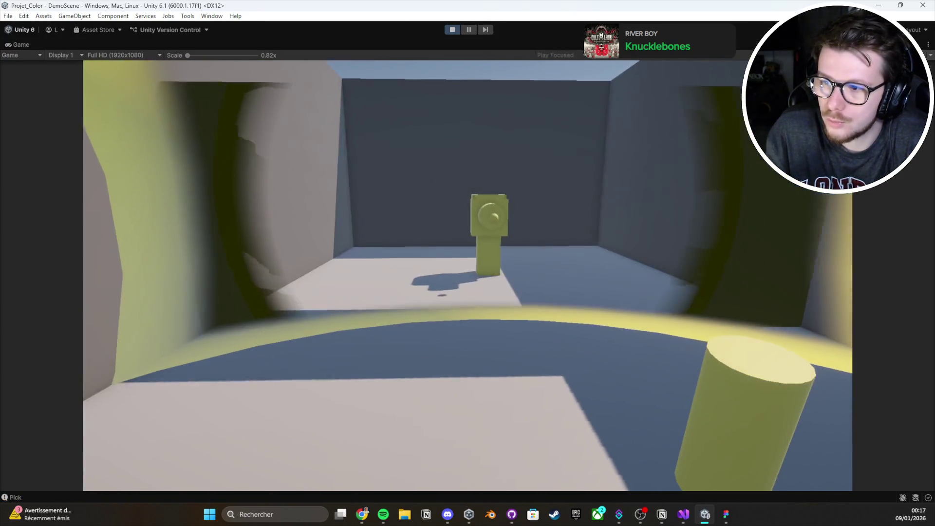
{"action": "key", "text": "Escape"}
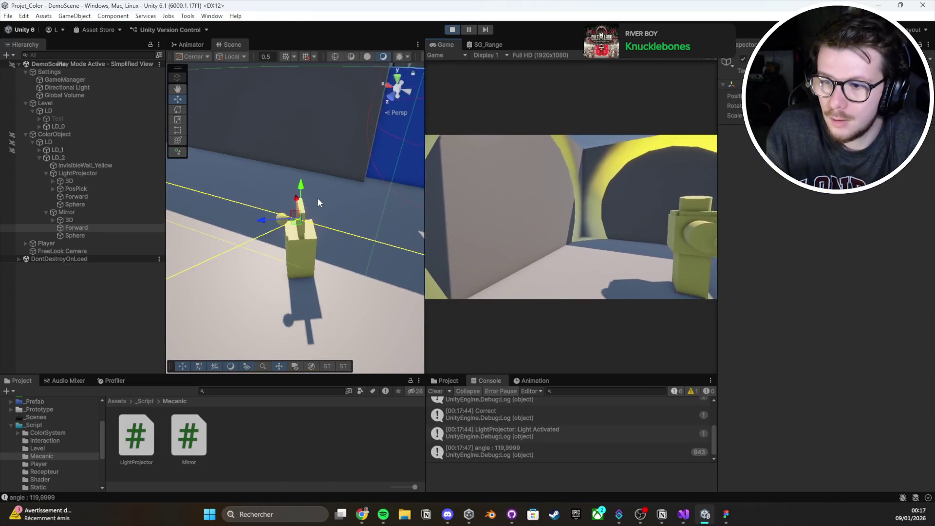
Step: Rotate the Mirror about its vertical axis by roughly 30 degrees to test the reflection
{"action": "key", "text": "e"}
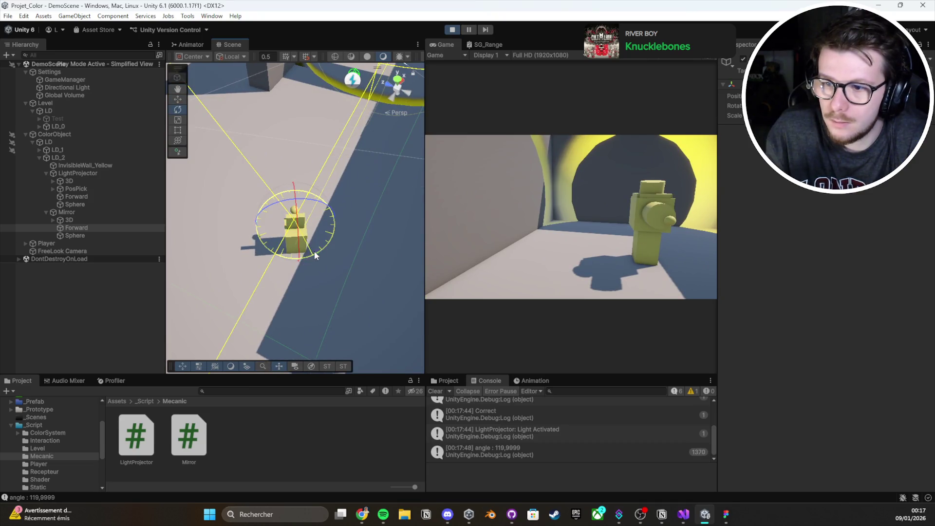
{"action": "left_click", "coordinate": [73, 213]}
{"action": "left_click_drag", "start_coordinate": [314, 260], "coordinate": [440, 241]}
{"action": "mouse_move", "coordinate": [360, 239]}
{"action": "left_mouse_down"}
{"action": "mouse_move", "coordinate": [482, 309]}
{"action": "mouse_move", "coordinate": [282, 243]}
{"action": "mouse_move", "coordinate": [291, 249]}
{"action": "mouse_move", "coordinate": [276, 252]}
{"action": "mouse_move", "coordinate": [348, 186]}
{"action": "left_mouse_up"}
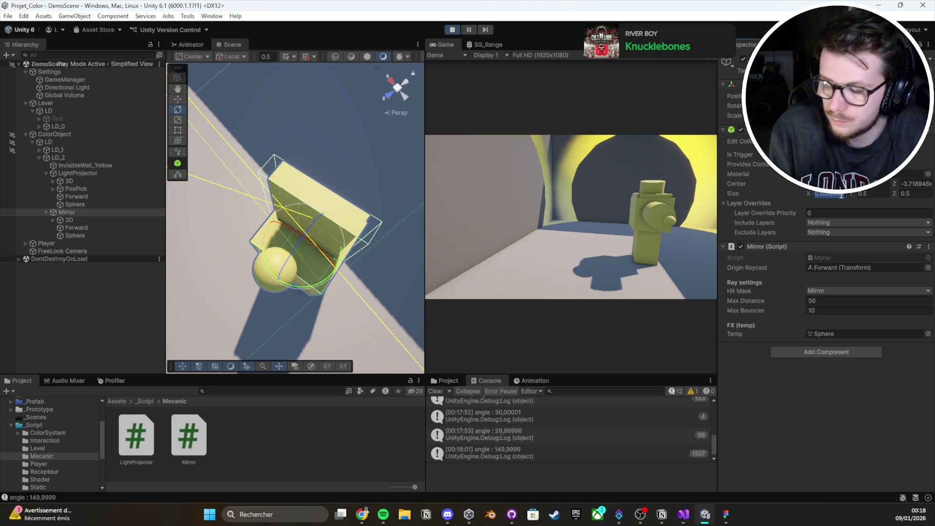
{"action": "mouse_move", "coordinate": [273, 209]}
{"action": "left_mouse_down", "text": "alt"}
{"action": "mouse_move", "coordinate": [209, 206]}
{"action": "mouse_move", "coordinate": [122, 181]}
{"action": "mouse_move", "coordinate": [352, 273]}
{"action": "left_mouse_up", "text": "alt"}
{"action": "mouse_move", "coordinate": [336, 311]}
{"action": "left_mouse_down", "text": "alt"}
{"action": "mouse_move", "coordinate": [715, 291]}
{"action": "mouse_move", "coordinate": [749, 266]}
{"action": "mouse_move", "coordinate": [580, 289]}
{"action": "left_mouse_up", "text": "alt"}
{"action": "mouse_move", "coordinate": [311, 325]}
{"action": "left_mouse_down"}
{"action": "mouse_move", "coordinate": [313, 317]}
{"action": "mouse_move", "coordinate": [380, 313]}
{"action": "mouse_move", "coordinate": [319, 320]}
{"action": "mouse_move", "coordinate": [449, 250]}
{"action": "left_mouse_up"}
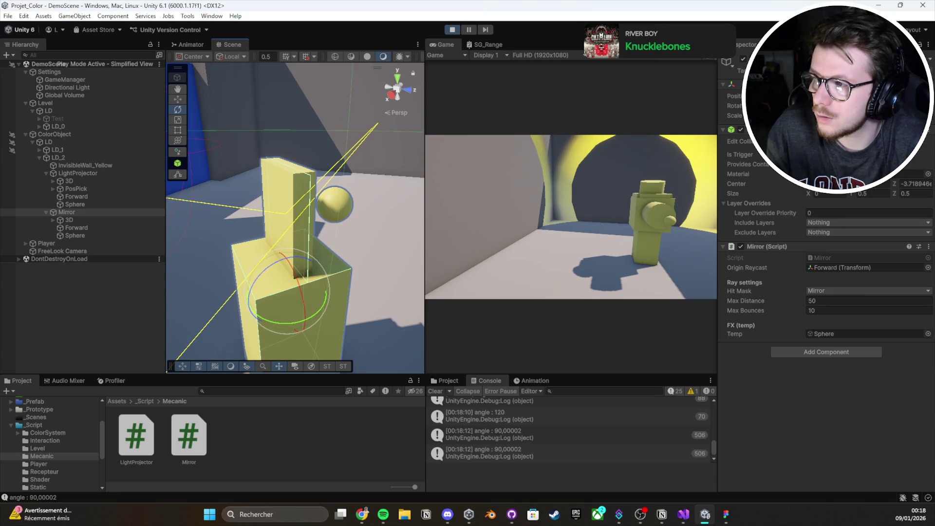
Step: Set the Mirror's Box Collider Size X to 0.01 and Size Z to 0.6, rotating it to test
{"action": "left_click_drag", "start_coordinate": [810, 190], "coordinate": [810, 191]}
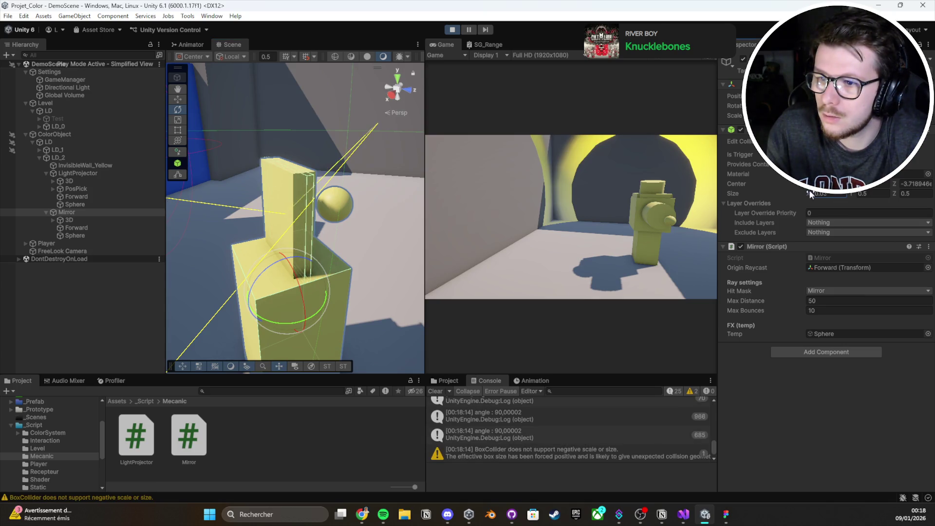
{"action": "type", "text": "0.01"}
{"action": "mouse_move", "coordinate": [291, 186]}
{"action": "left_mouse_down", "text": "alt"}
{"action": "mouse_move", "coordinate": [349, 236]}
{"action": "mouse_move", "coordinate": [249, 256]}
{"action": "left_mouse_up", "text": "alt"}
{"action": "mouse_move", "coordinate": [312, 286]}
{"action": "left_mouse_down"}
{"action": "mouse_move", "coordinate": [363, 270]}
{"action": "mouse_move", "coordinate": [219, 289]}
{"action": "mouse_move", "coordinate": [439, 254]}
{"action": "mouse_move", "coordinate": [291, 289]}
{"action": "mouse_move", "coordinate": [314, 312]}
{"action": "left_mouse_up"}
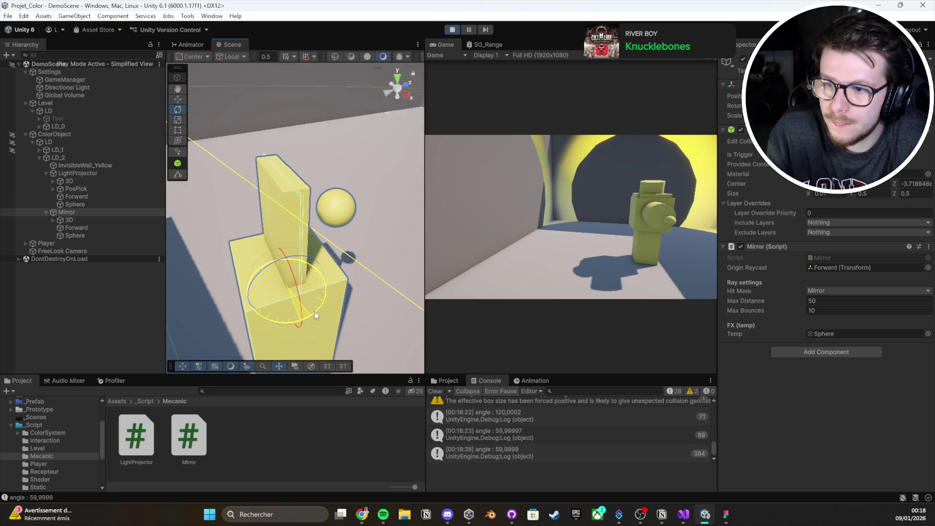
{"action": "left_click", "coordinate": [902, 194]}
{"action": "type", "text": "0.44"}
{"action": "key", "text": "BackSpace"}
{"action": "key", "text": "BackSpace"}
{"action": "type", "text": "6"}
{"action": "key", "text": "Return"}
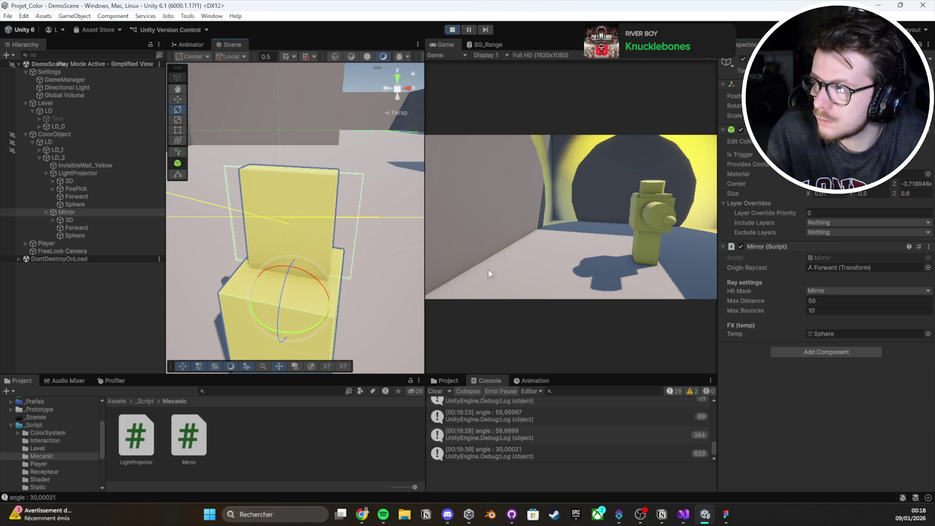
{"action": "mouse_move", "coordinate": [321, 322]}
{"action": "left_mouse_down"}
{"action": "mouse_move", "coordinate": [249, 330]}
{"action": "mouse_move", "coordinate": [273, 293]}
{"action": "mouse_move", "coordinate": [346, 223]}
{"action": "mouse_move", "coordinate": [337, 267]}
{"action": "mouse_move", "coordinate": [302, 267]}
{"action": "mouse_move", "coordinate": [380, 273]}
{"action": "mouse_move", "coordinate": [368, 276]}
{"action": "mouse_move", "coordinate": [382, 264]}
{"action": "mouse_move", "coordinate": [338, 316]}
{"action": "mouse_move", "coordinate": [325, 292]}
{"action": "left_mouse_up"}
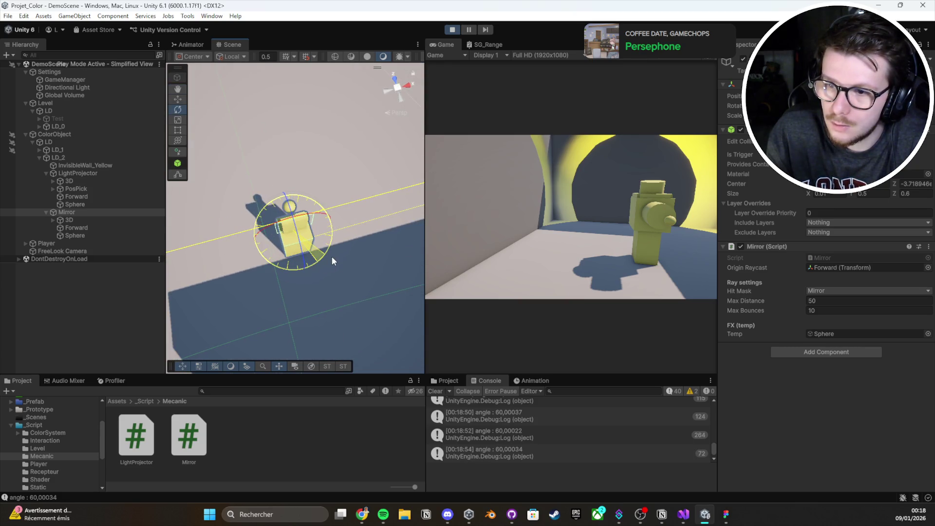
{"action": "left_click_drag", "start_coordinate": [314, 264], "coordinate": [221, 285]}
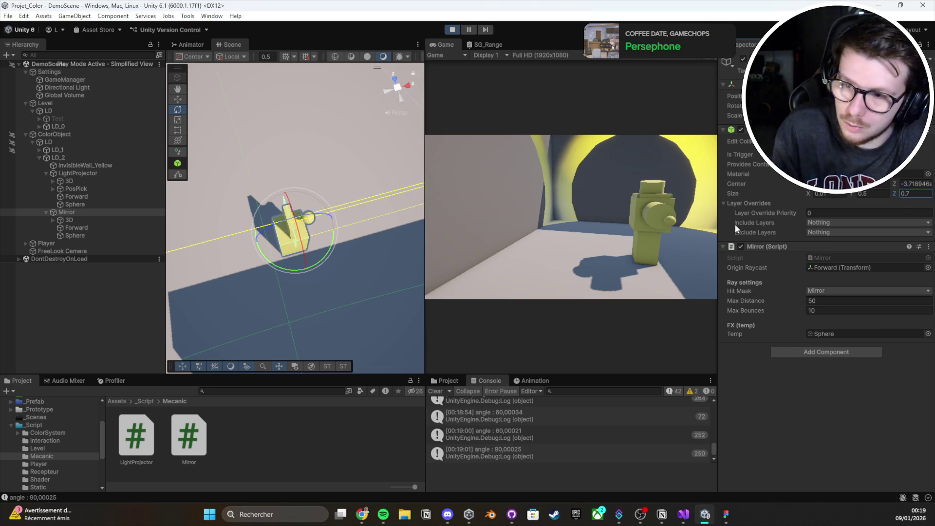
Step: Rotate the mirror to 120 degrees, set collider Size Z to 1, and tilt it to test the beam
{"action": "mouse_move", "coordinate": [312, 262]}
{"action": "left_mouse_down"}
{"action": "mouse_move", "coordinate": [422, 263]}
{"action": "mouse_move", "coordinate": [387, 264]}
{"action": "left_mouse_up"}
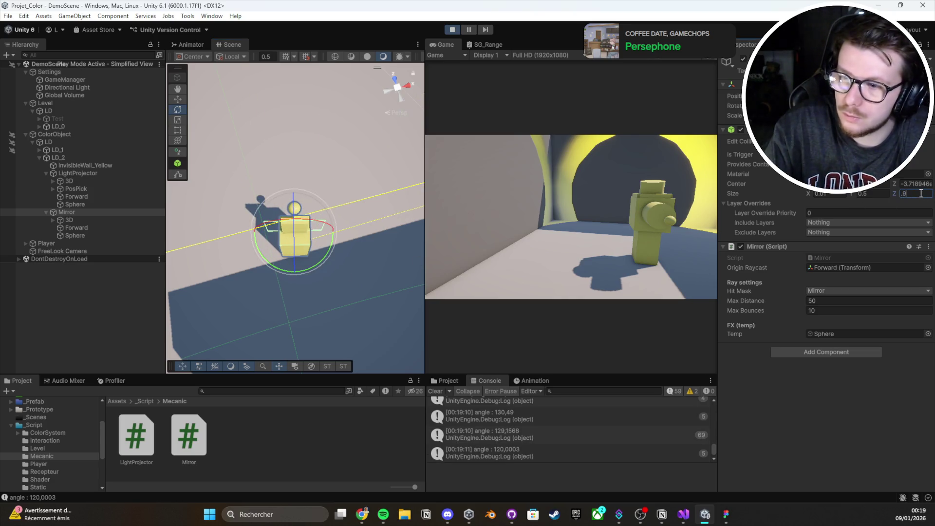
{"action": "type", "text": "1"}
{"action": "scroll", "coordinate": [293, 219], "scroll_direction": "up", "scroll_amount": 5}
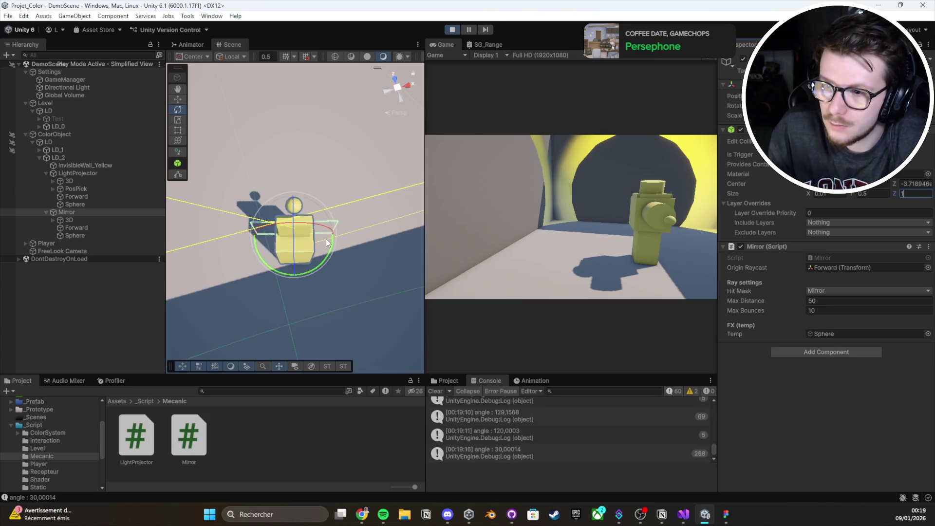
{"action": "mouse_move", "coordinate": [292, 219]}
{"action": "left_mouse_down"}
{"action": "mouse_move", "coordinate": [228, 124]}
{"action": "mouse_move", "coordinate": [341, 176]}
{"action": "left_mouse_up"}
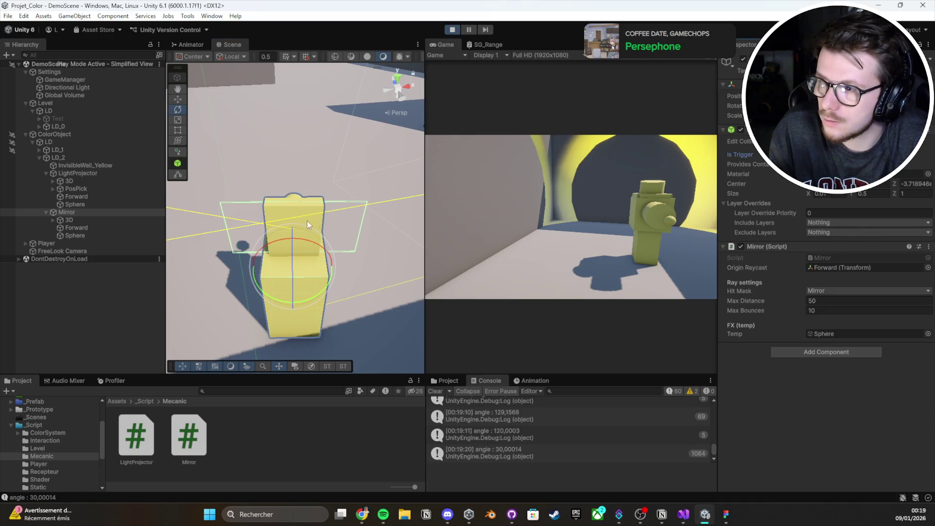
{"action": "left_click_drag", "start_coordinate": [315, 227], "coordinate": [311, 276]}
{"action": "left_click_drag", "start_coordinate": [341, 175], "coordinate": [358, 159]}
{"action": "left_click_drag", "start_coordinate": [256, 241], "coordinate": [317, 270]}
{"action": "left_click", "coordinate": [684, 515]}
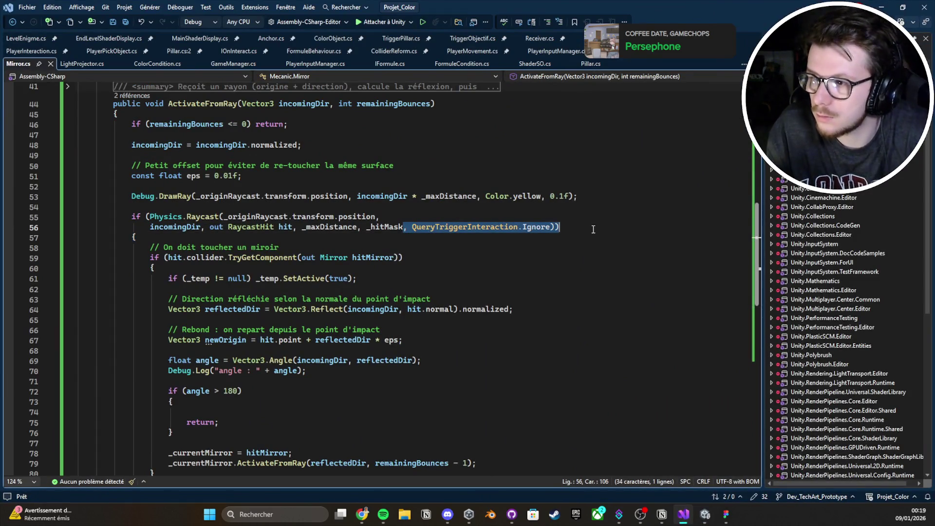
Step: Delete ', _hitMask, QueryTriggerInteraction.Ignore' from the line 56 raycast and return to Unity
{"action": "double_click", "coordinate": [551, 228]}
{"action": "mouse_move", "coordinate": [553, 228]}
{"action": "left_mouse_down"}
{"action": "mouse_move", "coordinate": [146, 228]}
{"action": "mouse_move", "coordinate": [359, 228]}
{"action": "left_mouse_up"}
{"action": "key", "text": "BackSpace"}
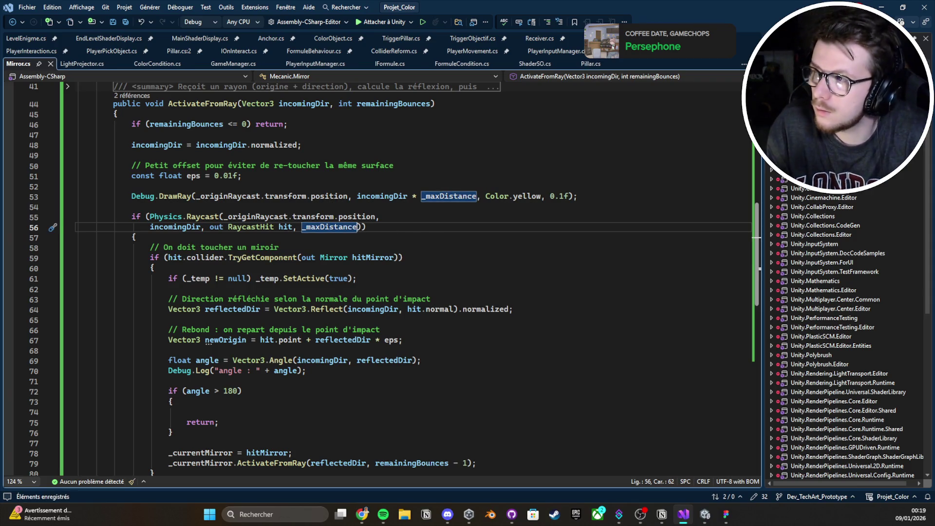
{"action": "key", "text": "alt+Tab"}
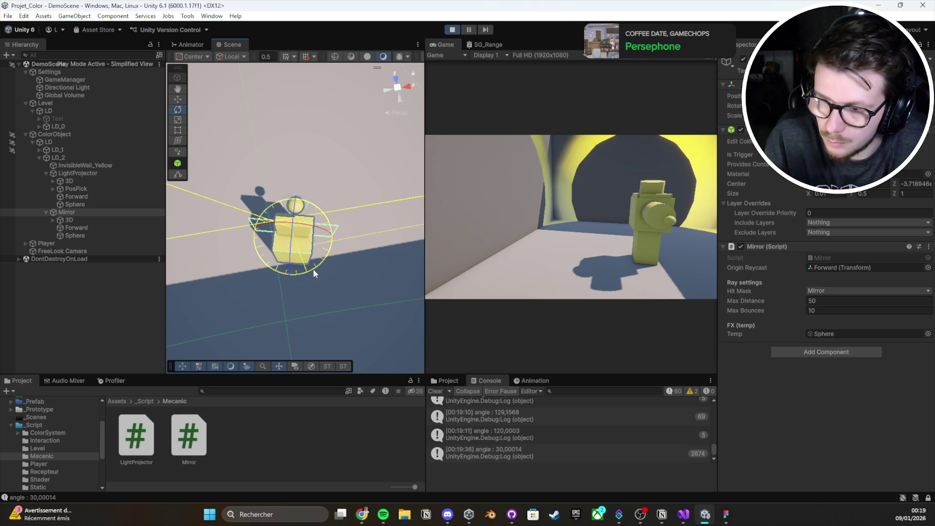
Step: Stop play and set the Mirror's Box Collider to Center Z 0, Size X 0.01, Size Z 1, then save
{"action": "left_click", "coordinate": [452, 30]}
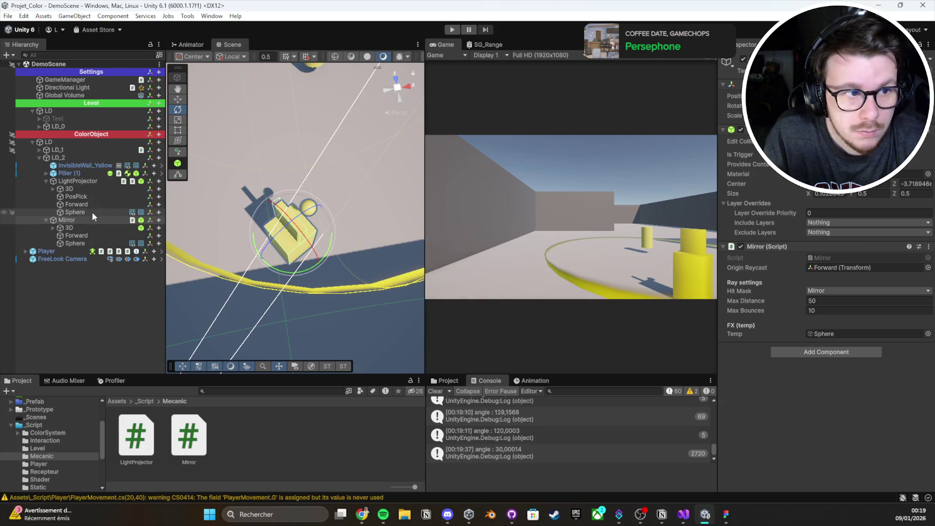
{"action": "left_click", "coordinate": [91, 220]}
{"action": "left_click", "coordinate": [94, 220]}
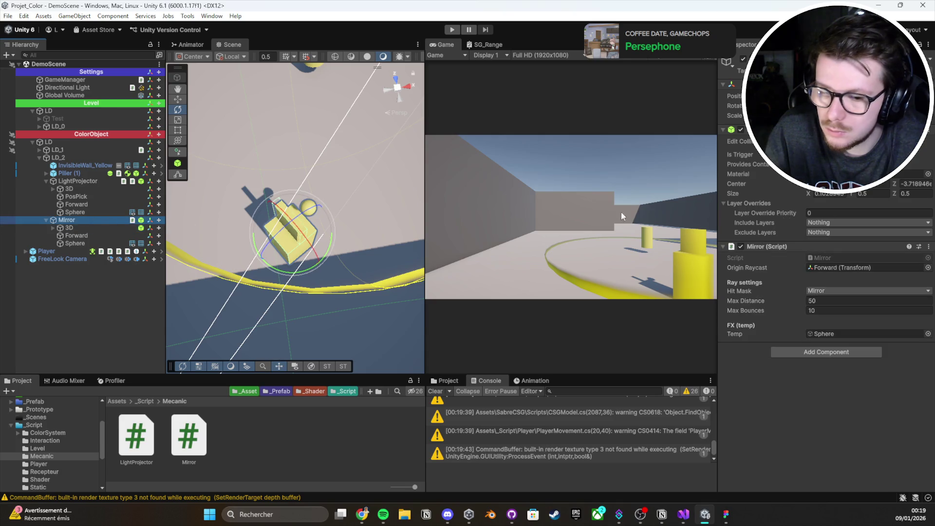
{"action": "left_click", "coordinate": [833, 196]}
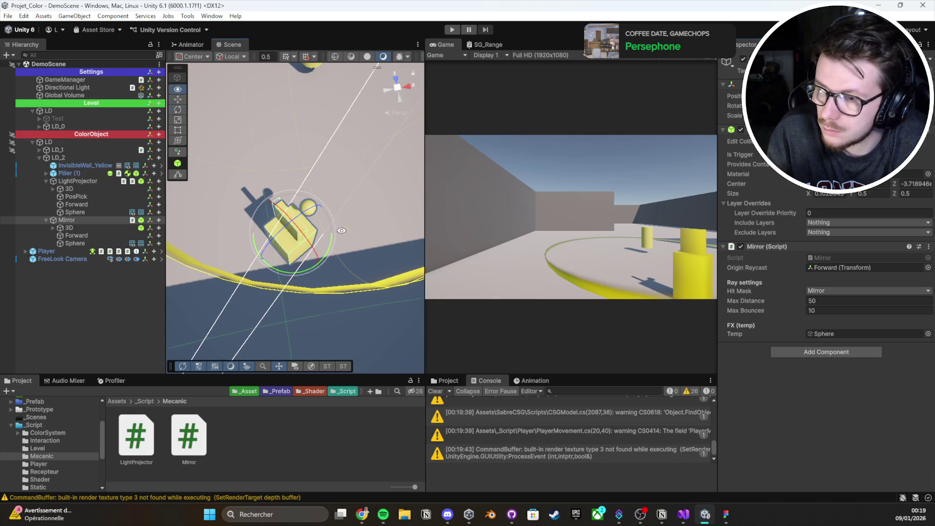
{"action": "key", "text": "f"}
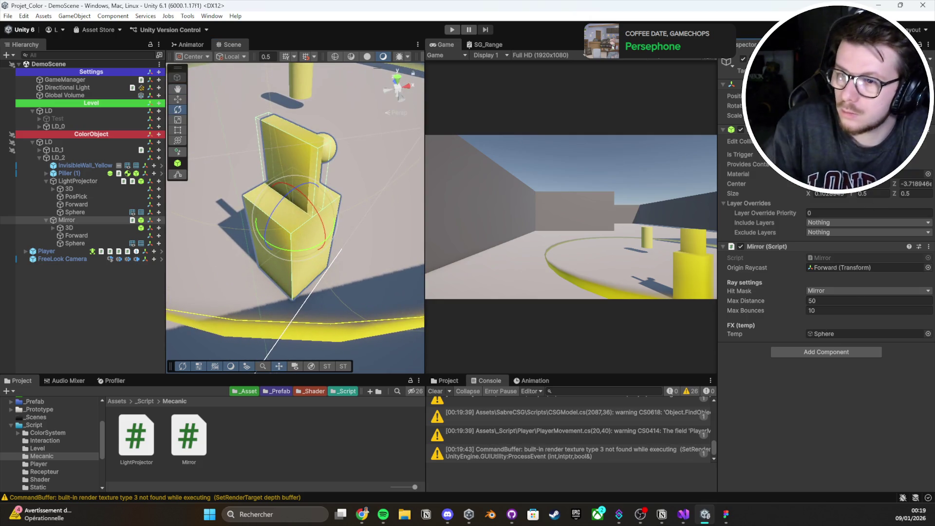
{"action": "left_click", "coordinate": [916, 184]}
{"action": "type", "text": "0"}
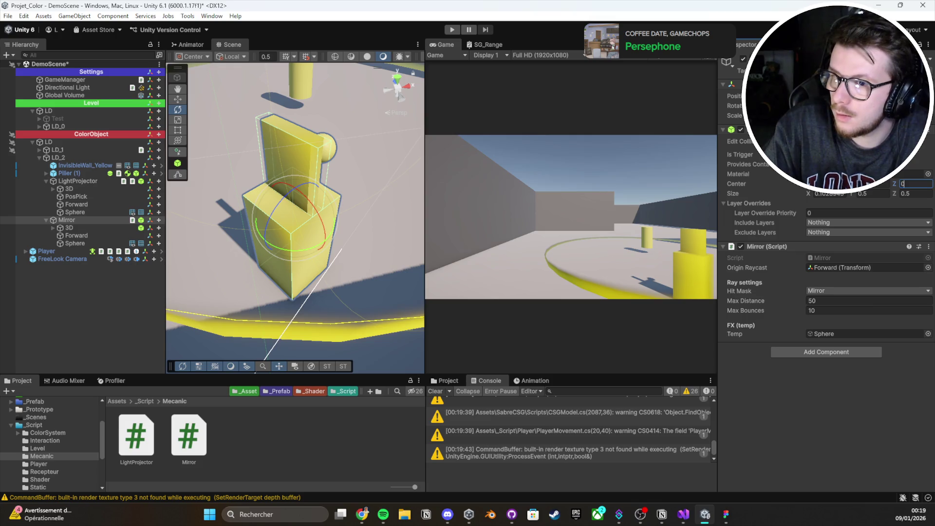
{"action": "left_click", "coordinate": [830, 193]}
{"action": "type", "text": "0"}
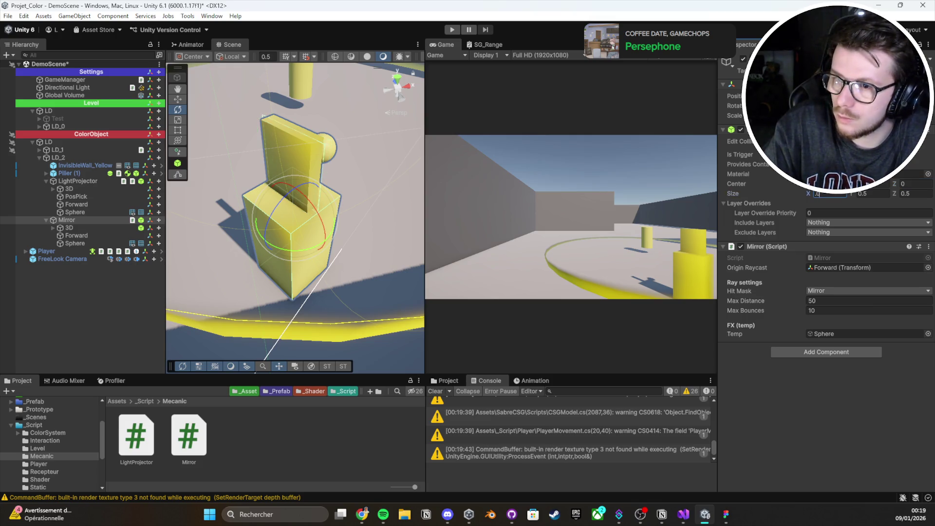
{"action": "type", "text": ".01"}
{"action": "key", "text": "Tab"}
{"action": "key", "text": "Tab"}
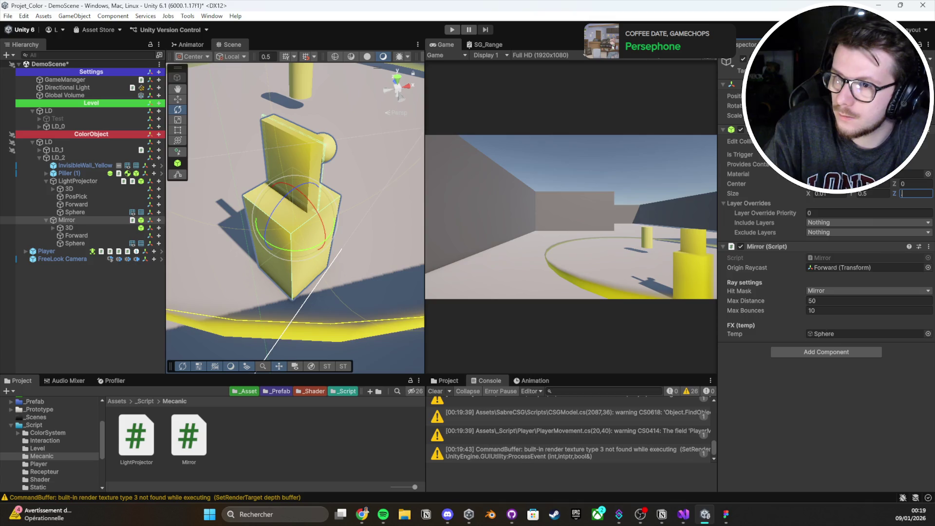
{"action": "type", "text": "1"}
{"action": "key", "text": "ctrl+s"}
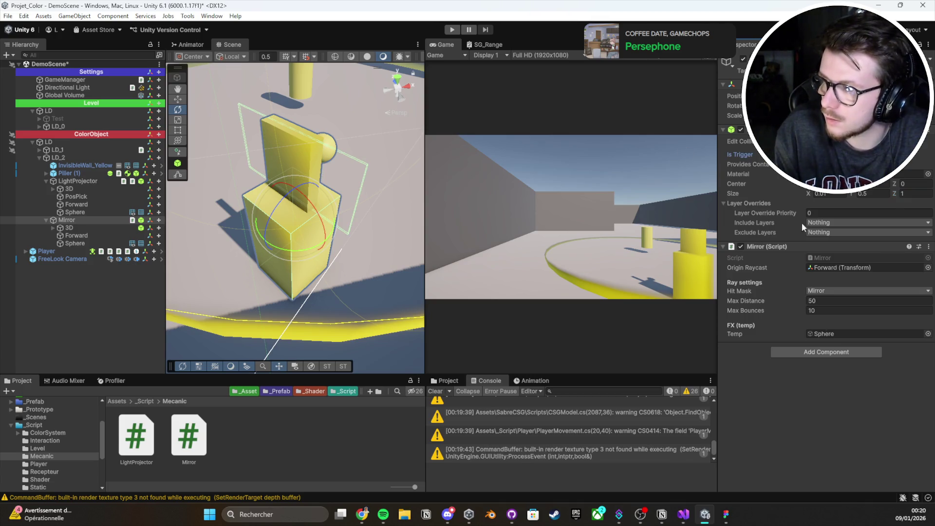
Step: Open the Mirror script from the Mirror's Inspector in Visual Studio
{"action": "scroll", "coordinate": [334, 165], "scroll_direction": "down", "scroll_amount": 6}
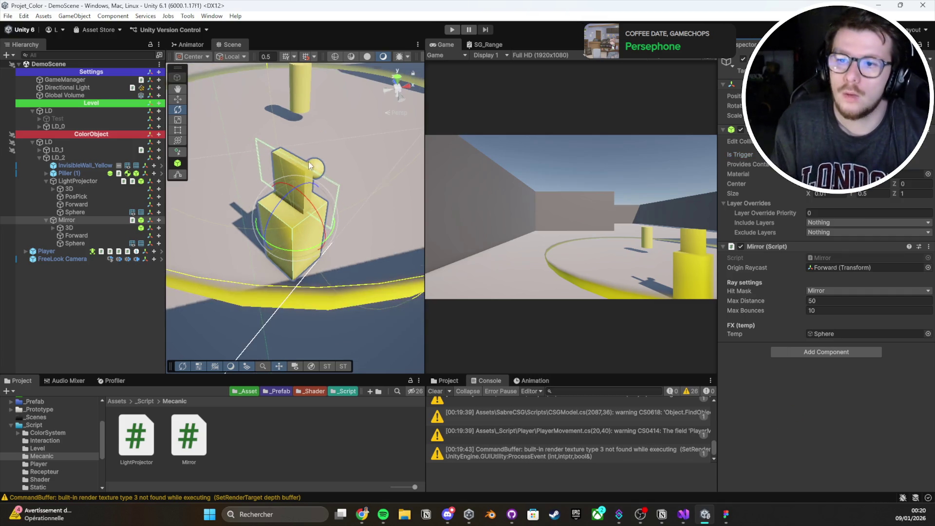
{"action": "left_click", "coordinate": [437, 392]}
{"action": "left_click_drag", "start_coordinate": [341, 292], "coordinate": [370, 328]}
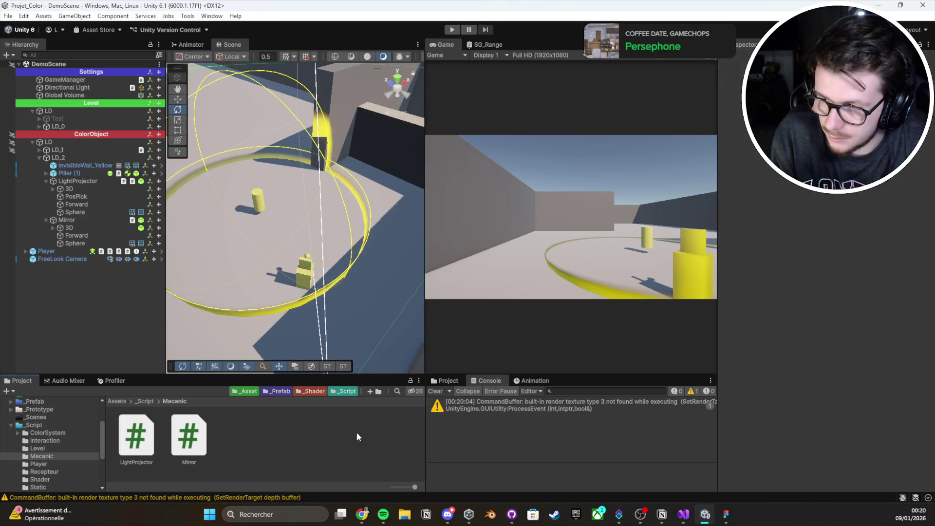
{"action": "left_click", "coordinate": [101, 219]}
{"action": "double_click", "coordinate": [841, 256]}
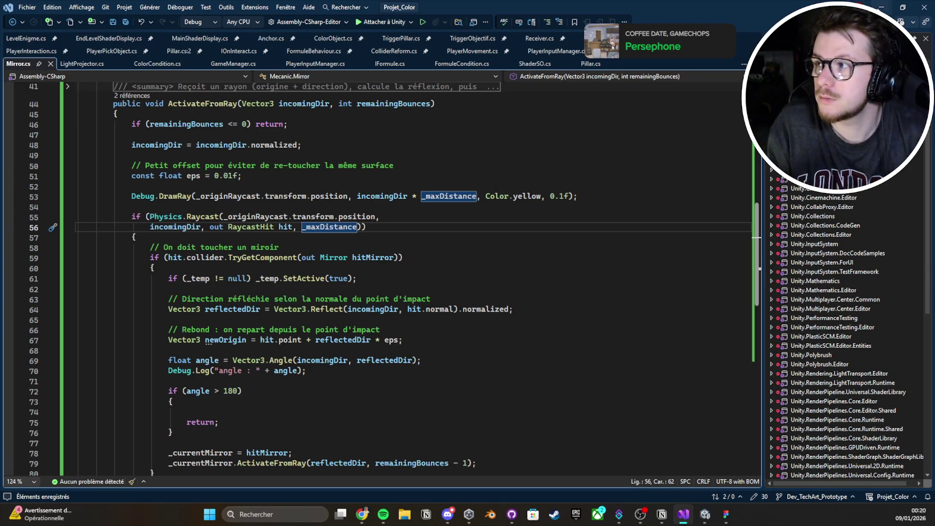
Step: Create a new Line effect object in DemoScene and select it to view it
{"action": "key", "text": "alt+Tab"}
{"action": "right_click", "coordinate": [108, 307]}
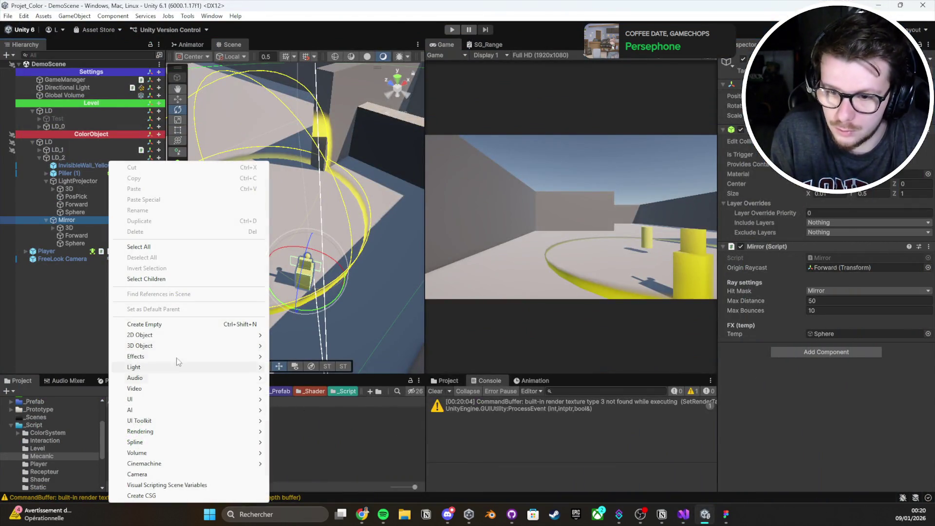
{"action": "mouse_move", "coordinate": [165, 346]}
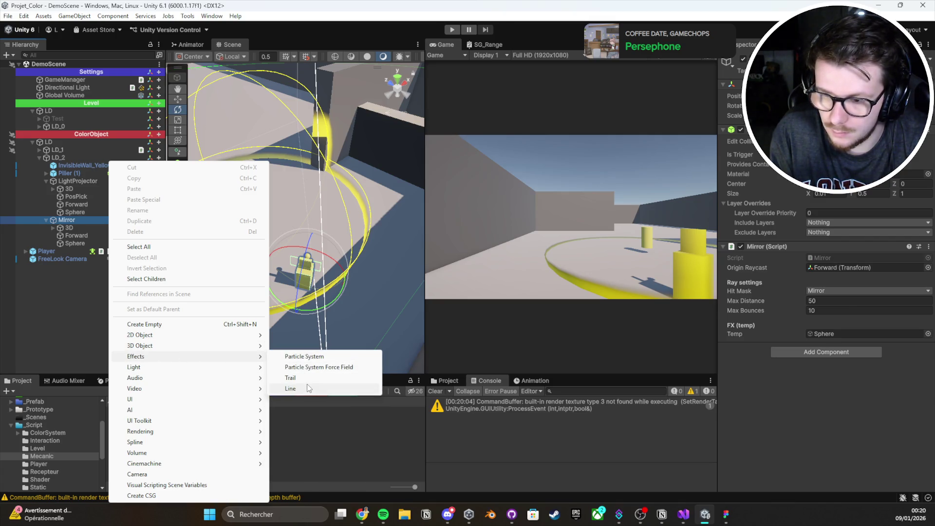
{"action": "left_click", "coordinate": [307, 386]}
{"action": "left_click", "coordinate": [81, 267]}
{"action": "key", "text": "w"}
{"action": "mouse_move", "coordinate": [302, 204]}
{"action": "left_mouse_down"}
{"action": "mouse_move", "coordinate": [299, 185]}
{"action": "mouse_move", "coordinate": [330, 145]}
{"action": "mouse_move", "coordinate": [340, 226]}
{"action": "mouse_move", "coordinate": [312, 246]}
{"action": "left_mouse_up"}
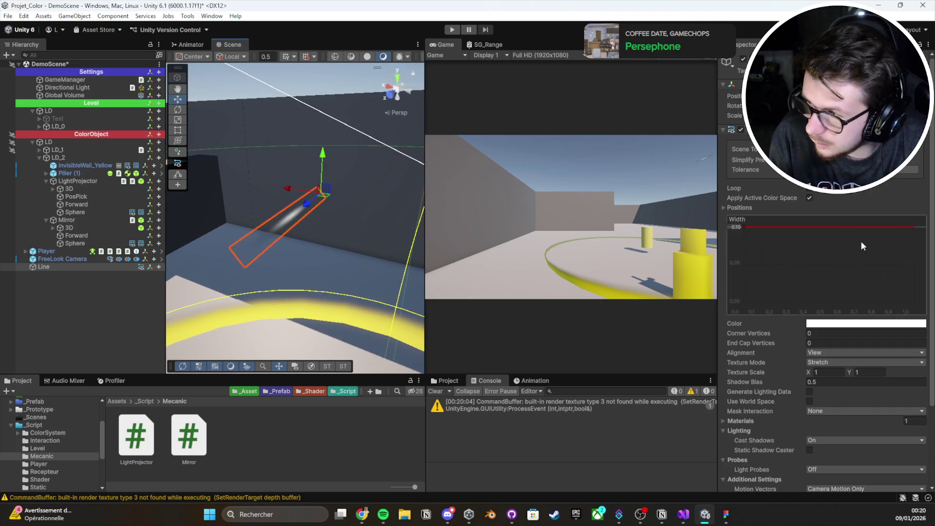
{"action": "scroll", "coordinate": [841, 223], "scroll_direction": "down", "scroll_amount": 3}
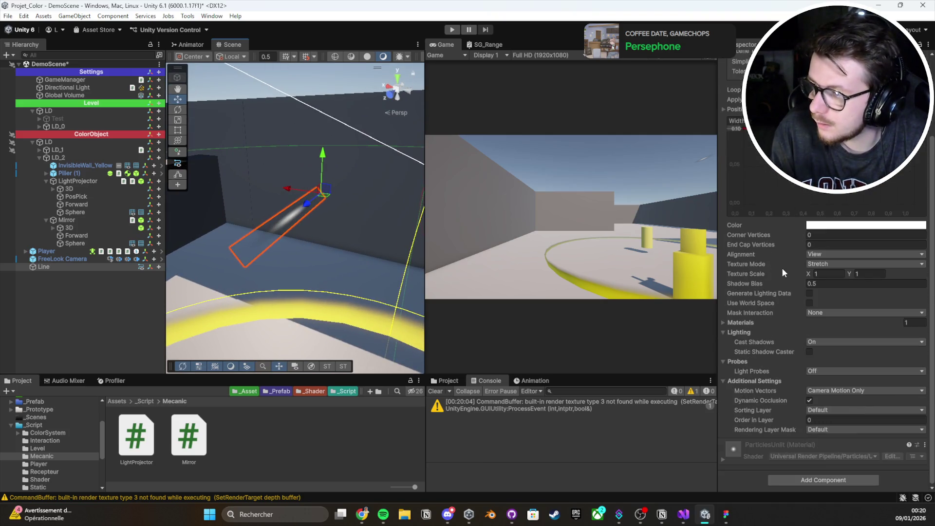
{"action": "scroll", "coordinate": [782, 267], "scroll_direction": "up", "scroll_amount": 3}
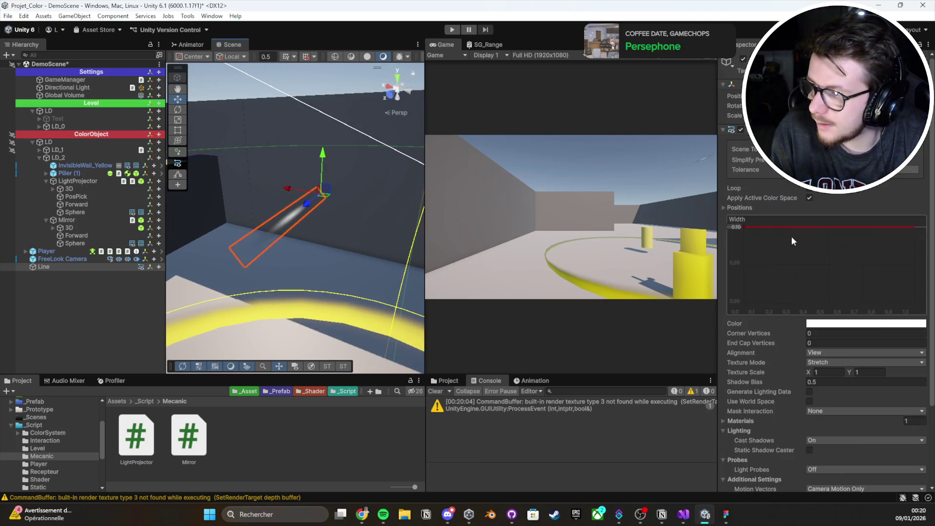
Step: Set the Line Renderer width to 0.5
{"action": "left_click", "coordinate": [740, 227]}
{"action": "type", "text": "1"}
{"action": "key", "text": "Return"}
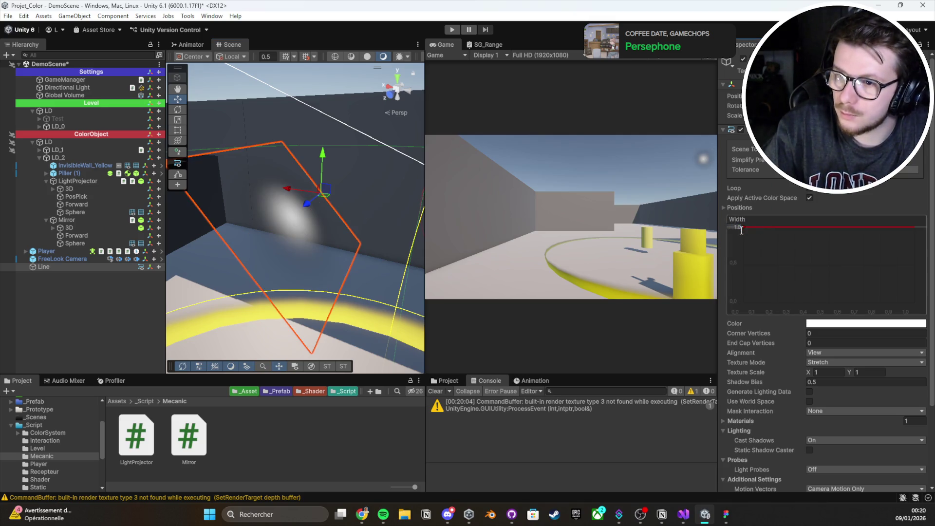
{"action": "type", "text": "0.5"}
{"action": "key", "text": "Return"}
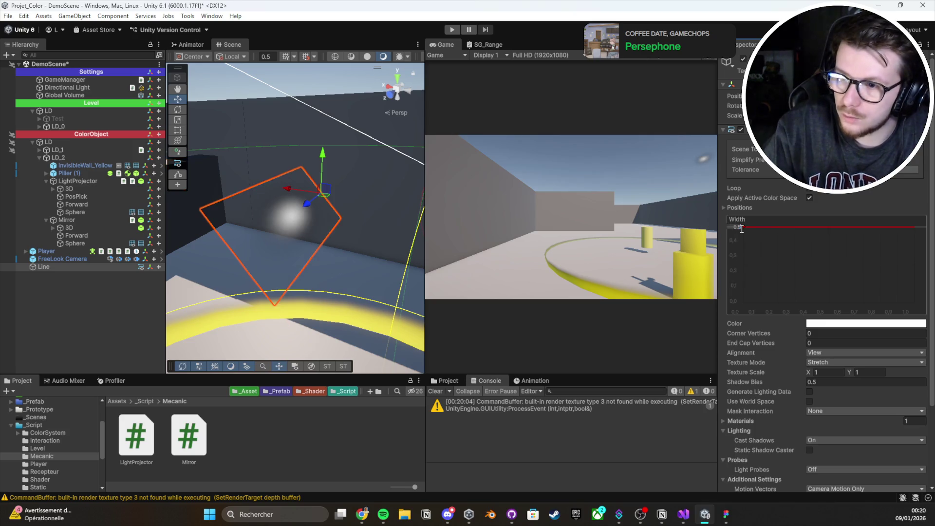
Step: Check the line's colour gradient, expand its Materials list showing ParticlesUnlit, and widen the scene view
{"action": "left_click", "coordinate": [851, 324]}
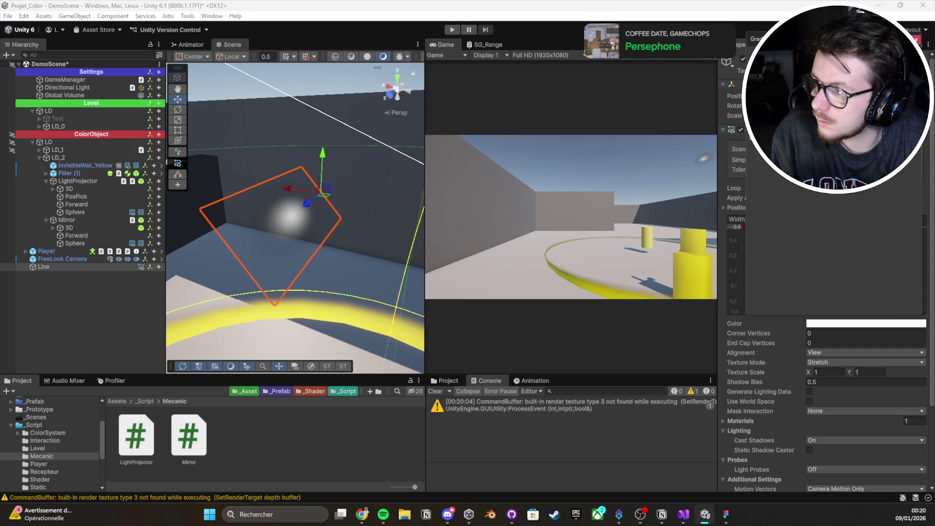
{"action": "scroll", "coordinate": [834, 278], "scroll_direction": "down", "scroll_amount": 4}
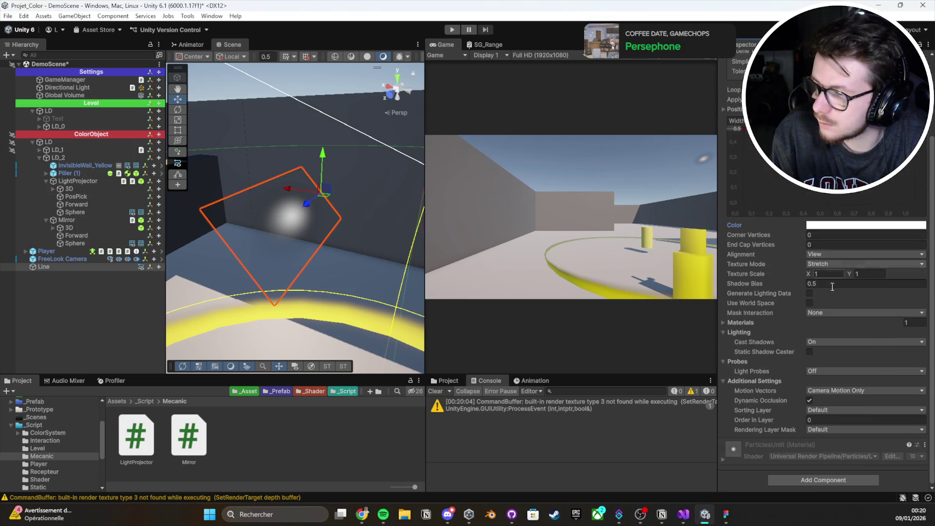
{"action": "scroll", "coordinate": [755, 439], "scroll_direction": "down", "scroll_amount": 1}
{"action": "left_click", "coordinate": [753, 427]}
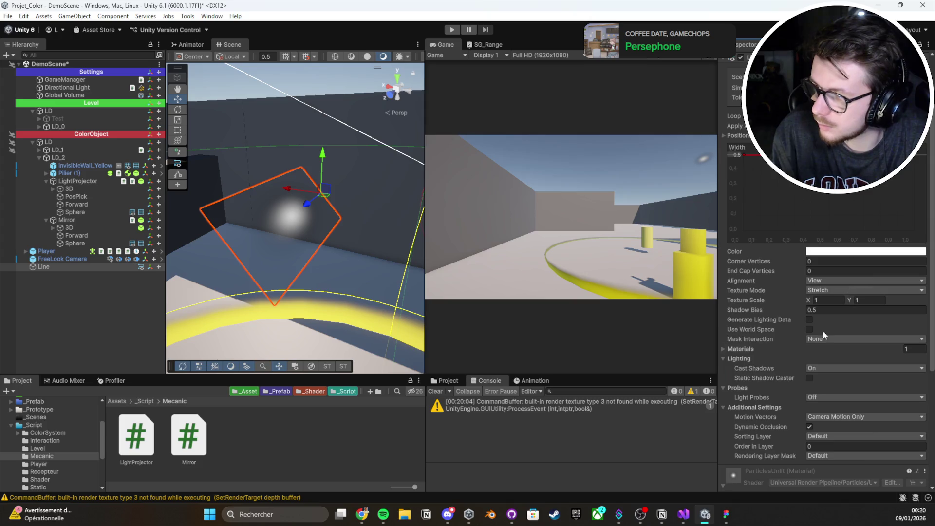
{"action": "scroll", "coordinate": [799, 341], "scroll_direction": "down", "scroll_amount": 2}
{"action": "scroll", "coordinate": [768, 367], "scroll_direction": "up", "scroll_amount": 2}
{"action": "left_click", "coordinate": [750, 322]}
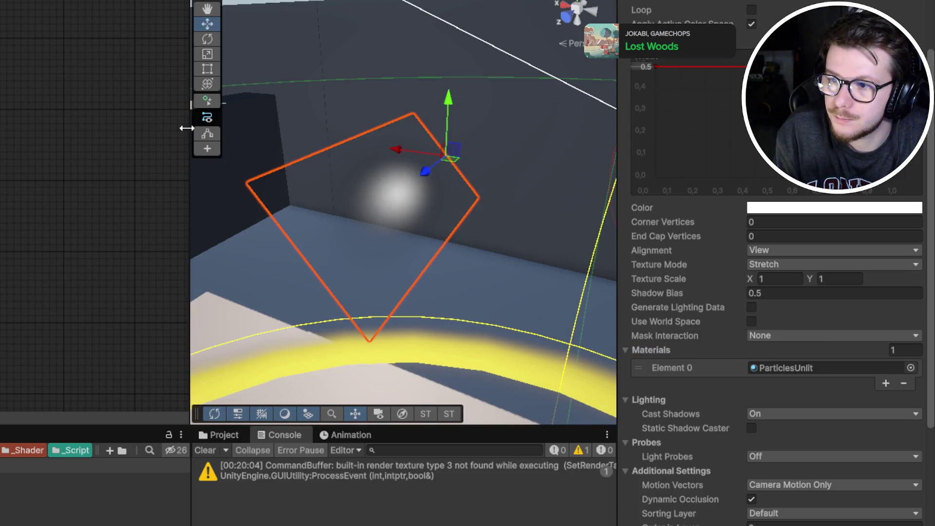
{"action": "left_click_drag", "start_coordinate": [187, 128], "coordinate": [140, 130]}
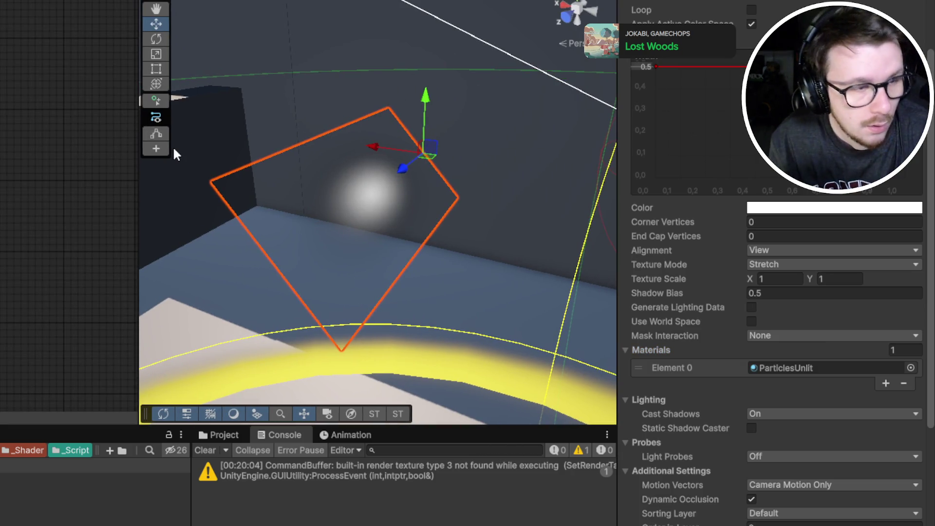